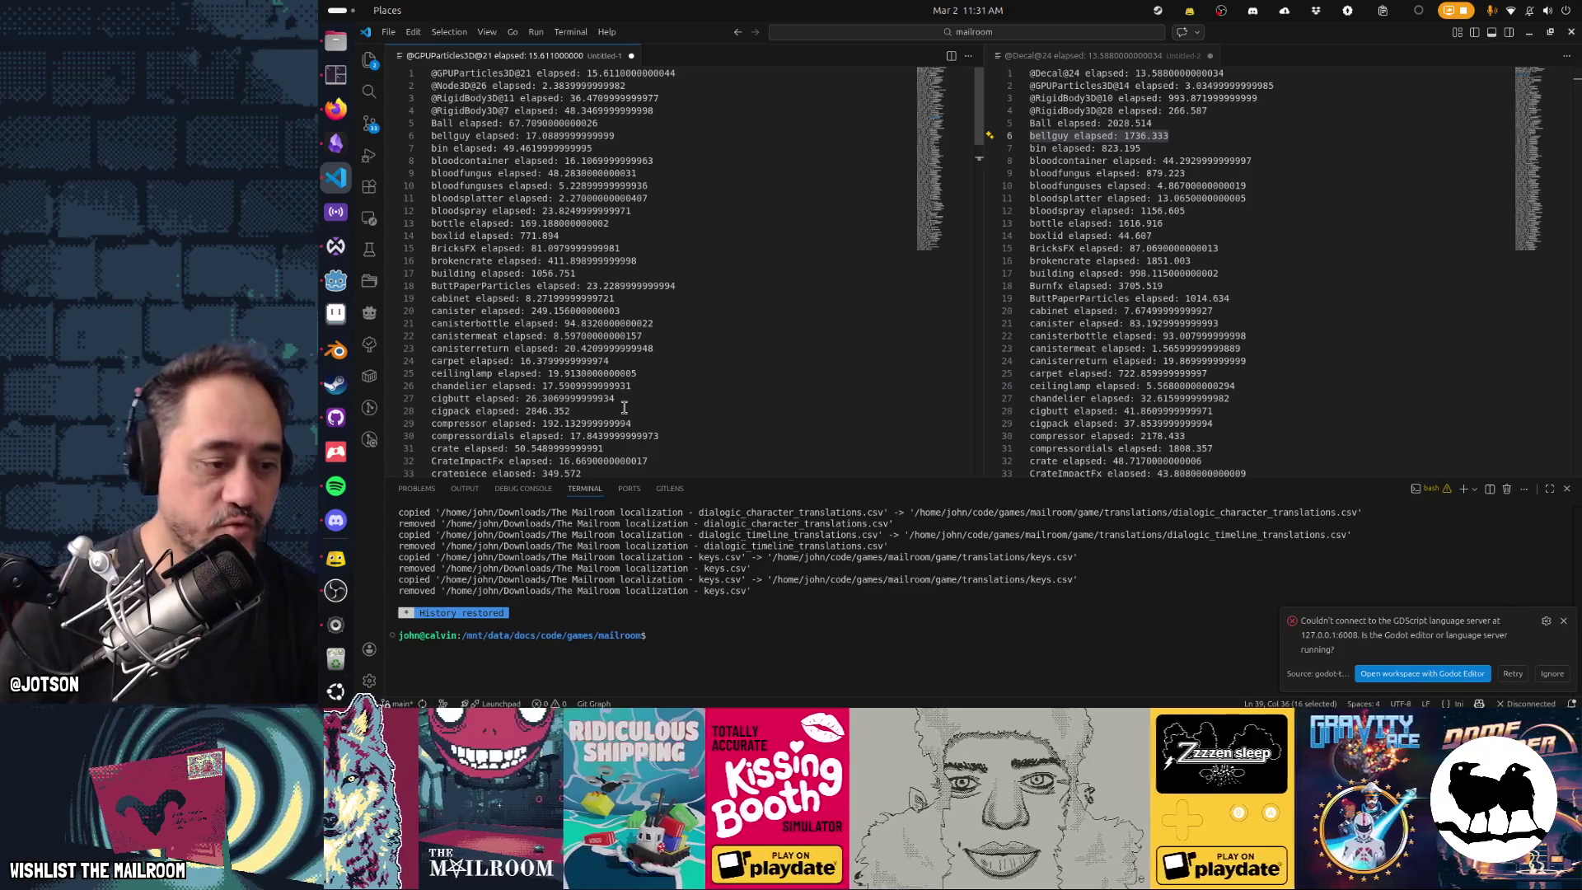
Switch from Visual Studio Code to the mailroom project's Tilix terminal.
key("alt+Tab")
key("alt+Tab")
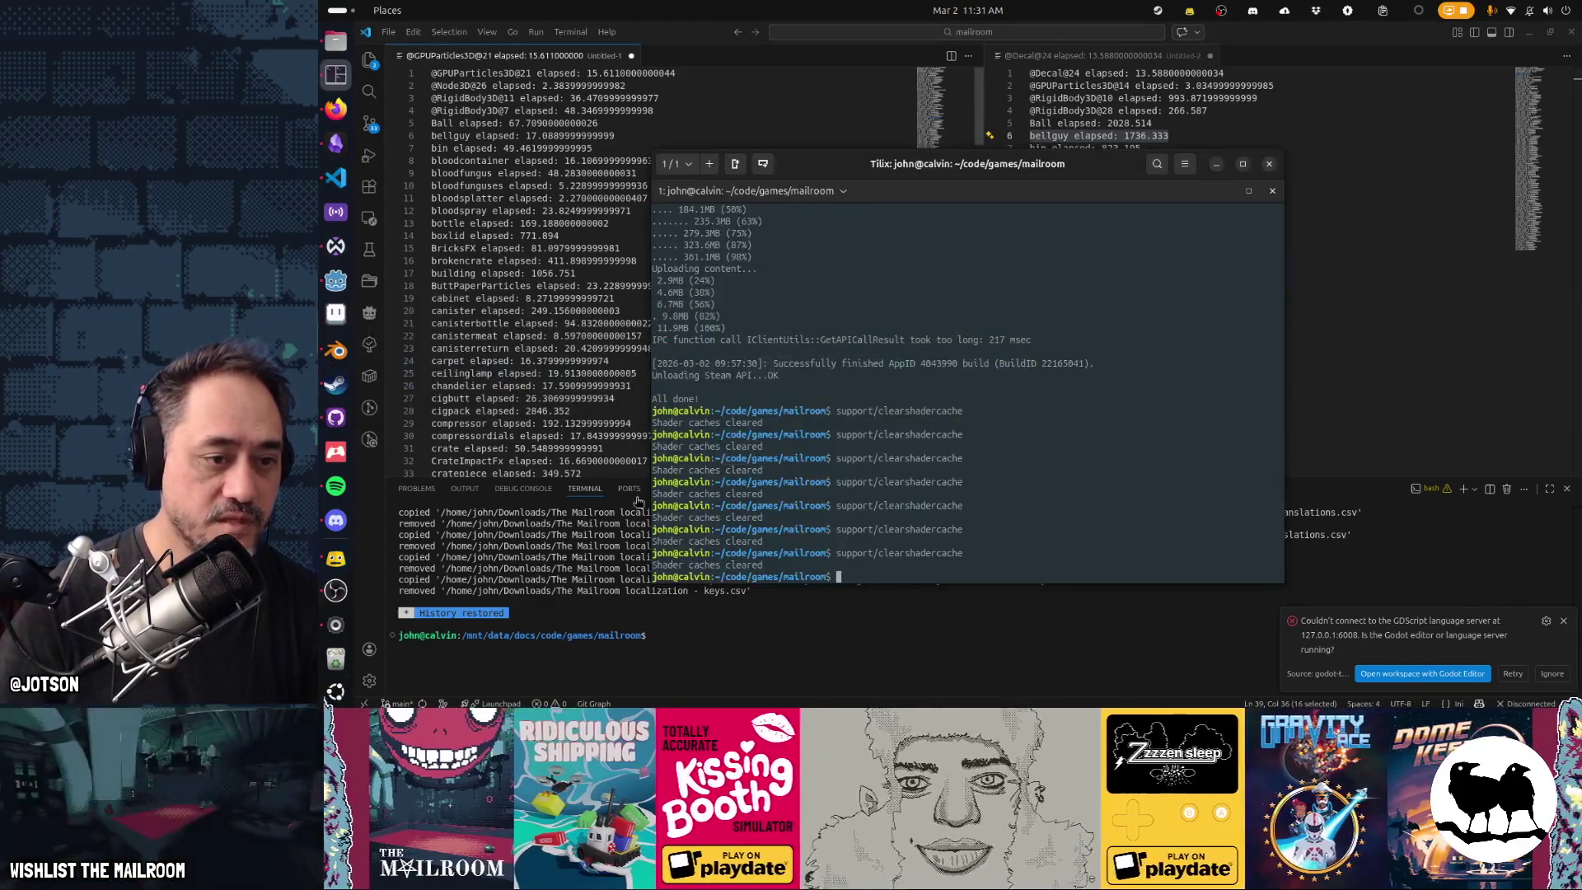
Rerun support/clearshadercache until 'Shader caches cleared' prints, then return to Godot.
key("Up")
key("Return")
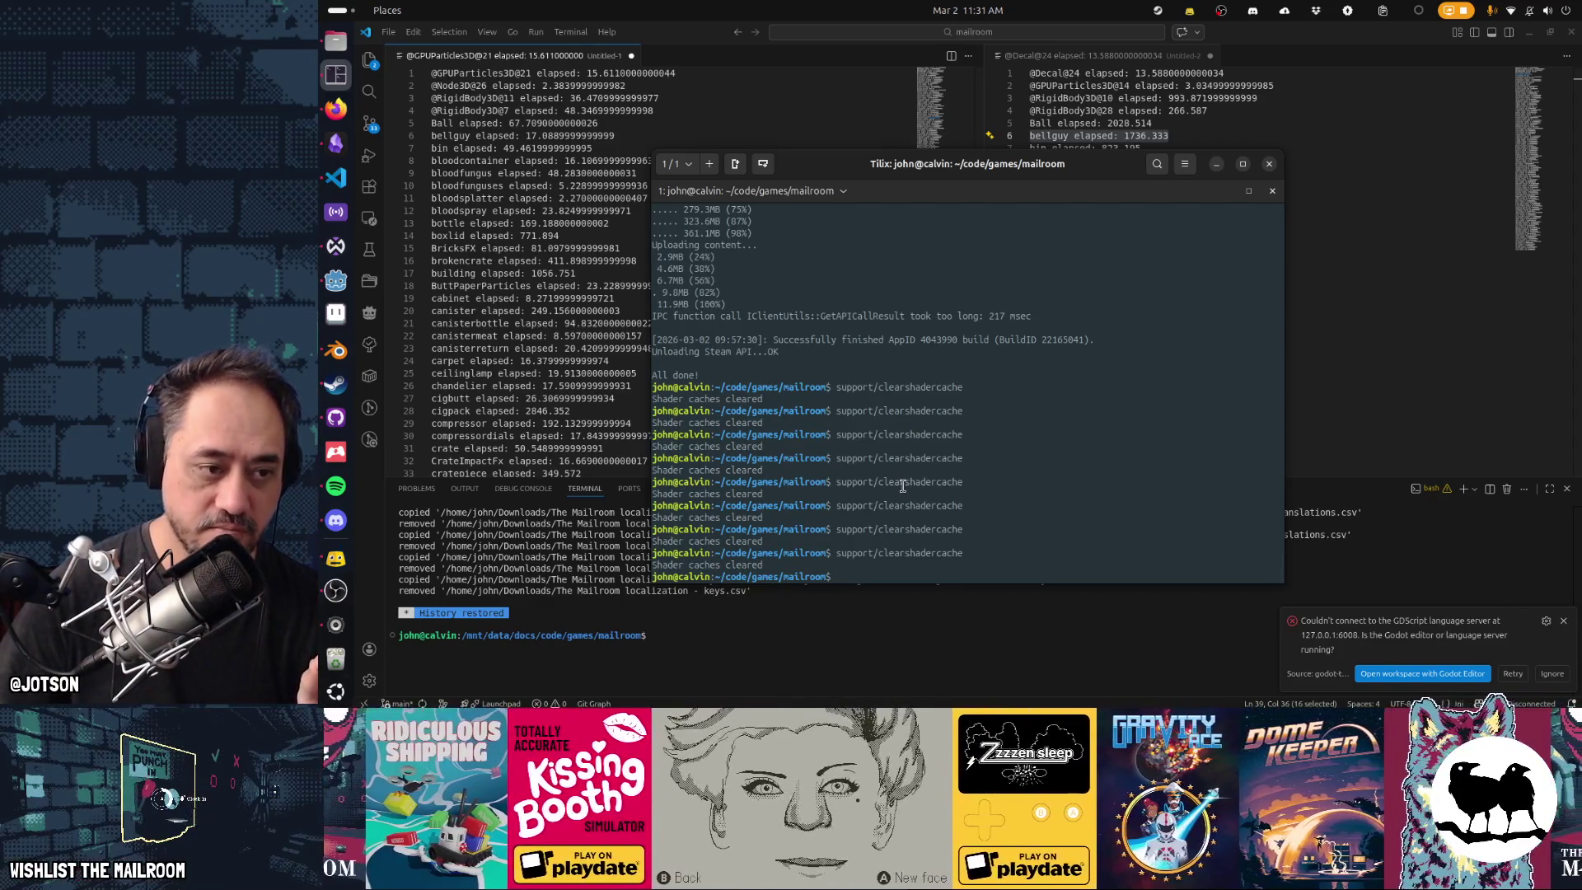
key("alt+Tab")
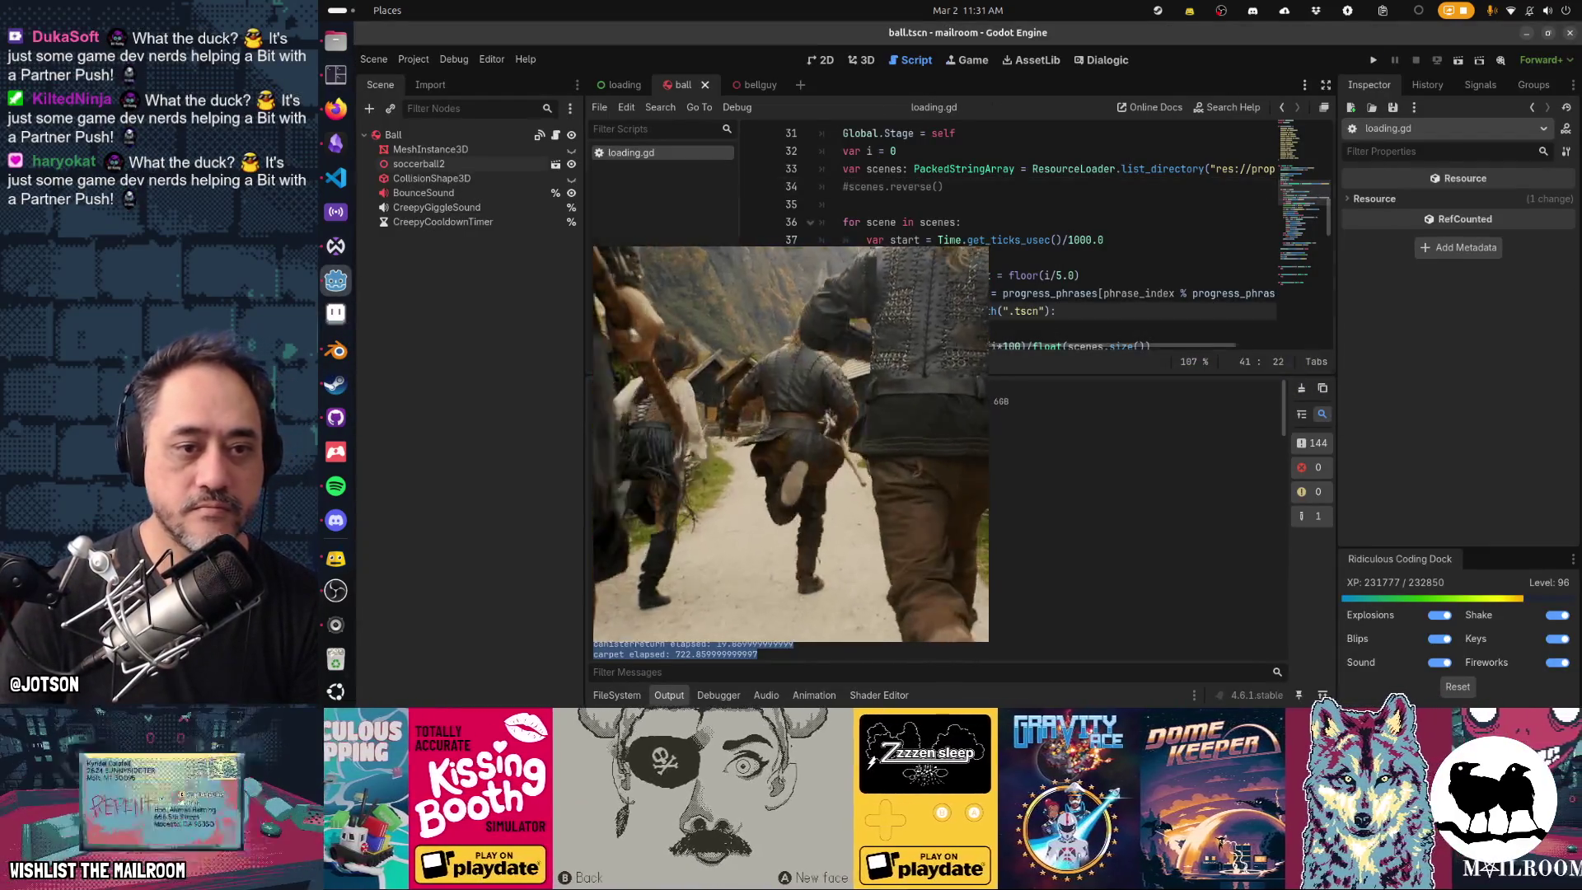
Run the mailroom game with F5 and enlarge its window while scene load times are logged.
key("F5")
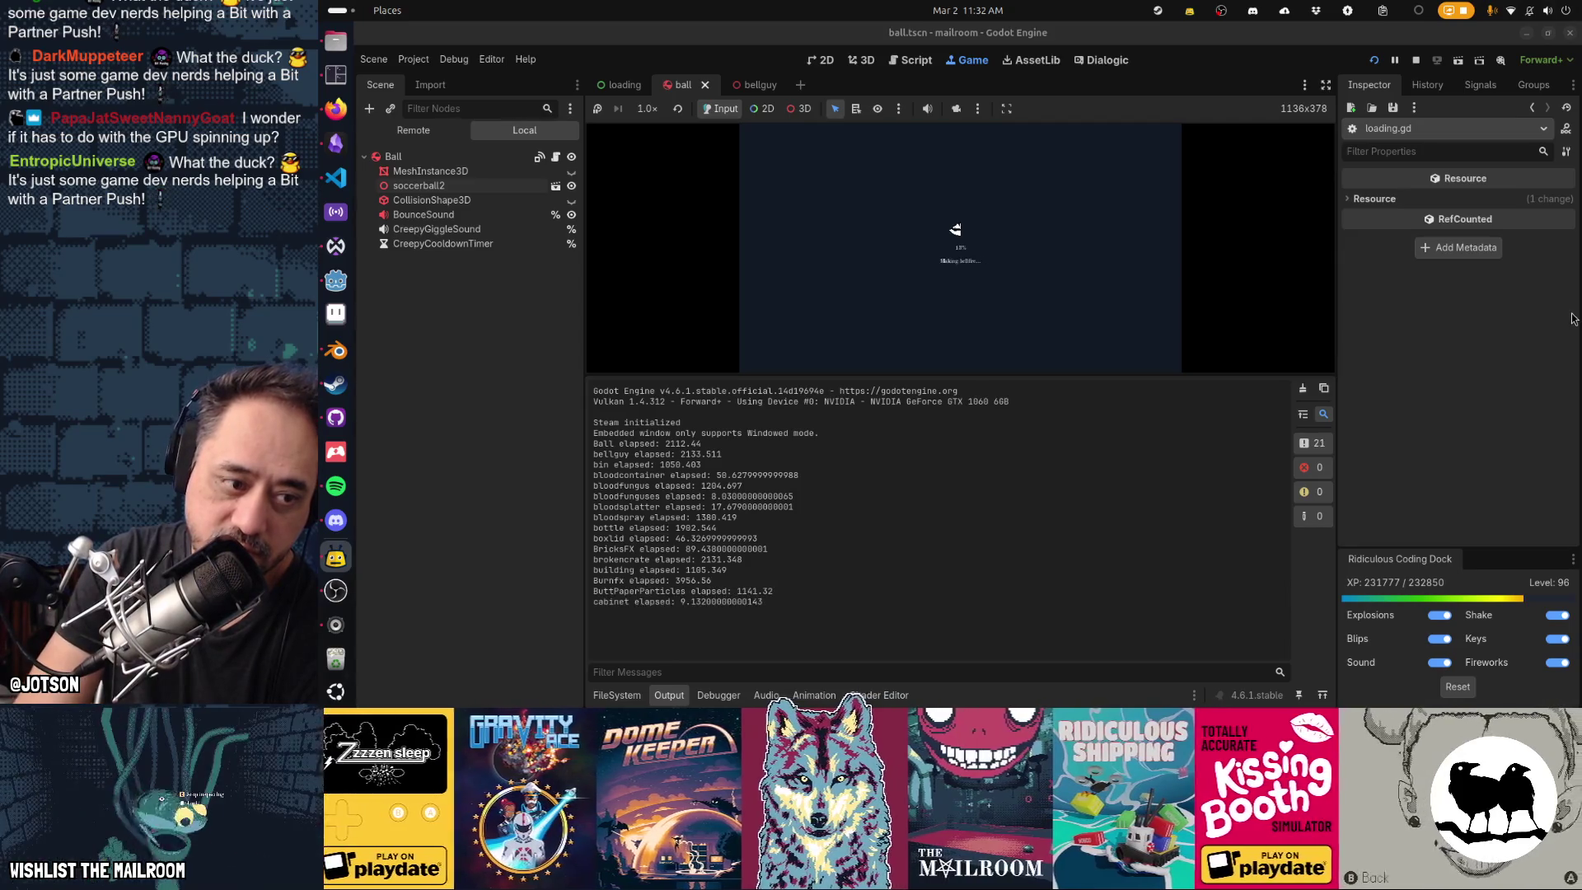
left_click_drag(999, 376, 1000, 409)
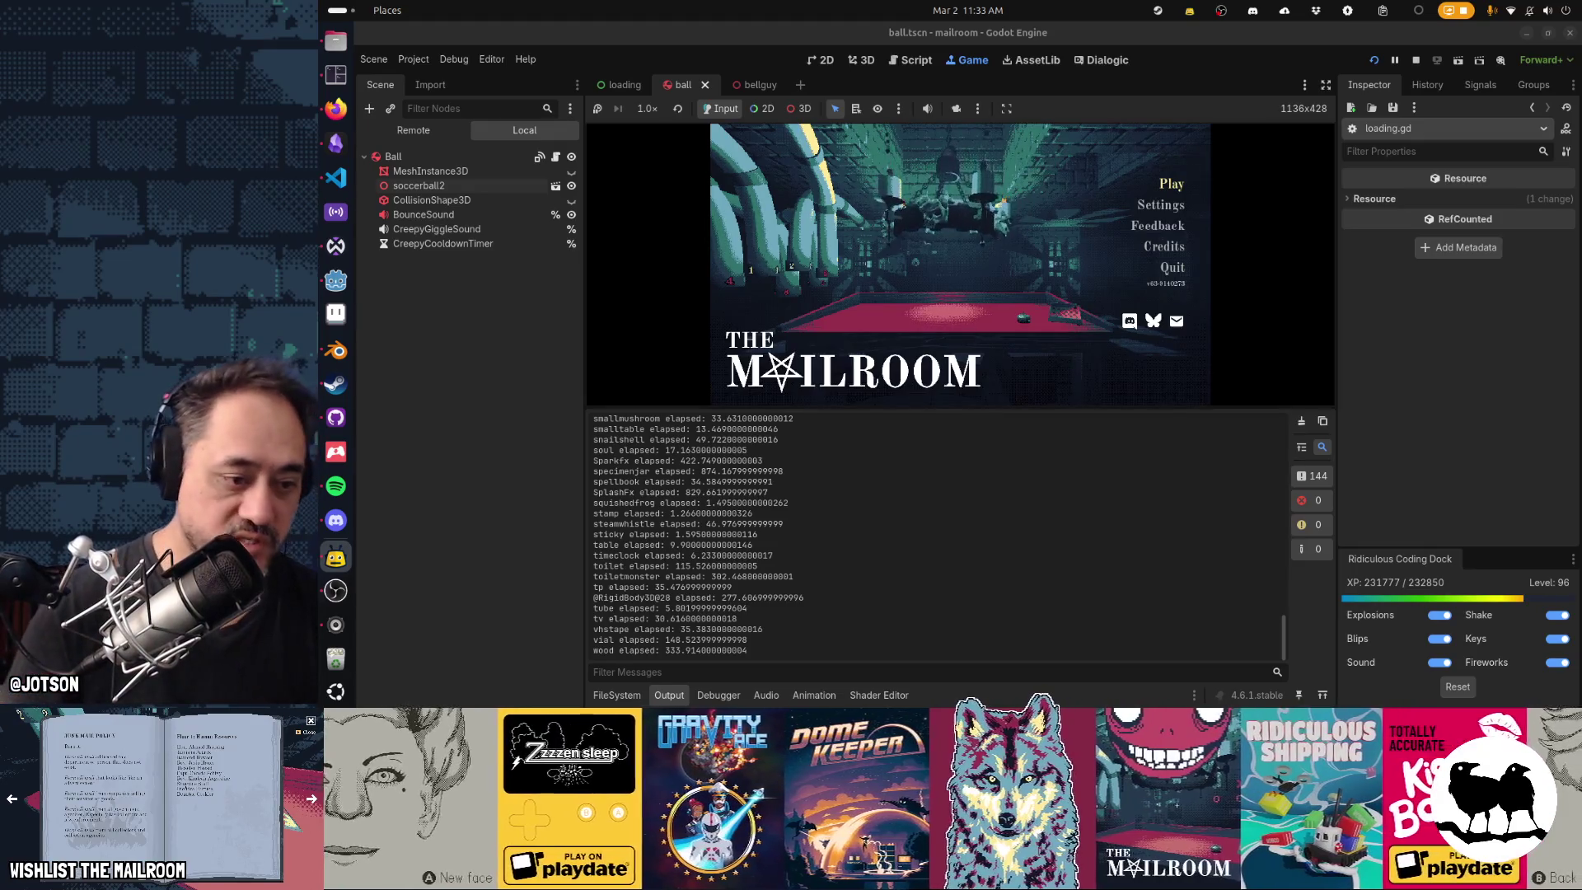
Scroll the Output panel back to the top of the new load-time log.
scroll(877, 597, "up", 15)
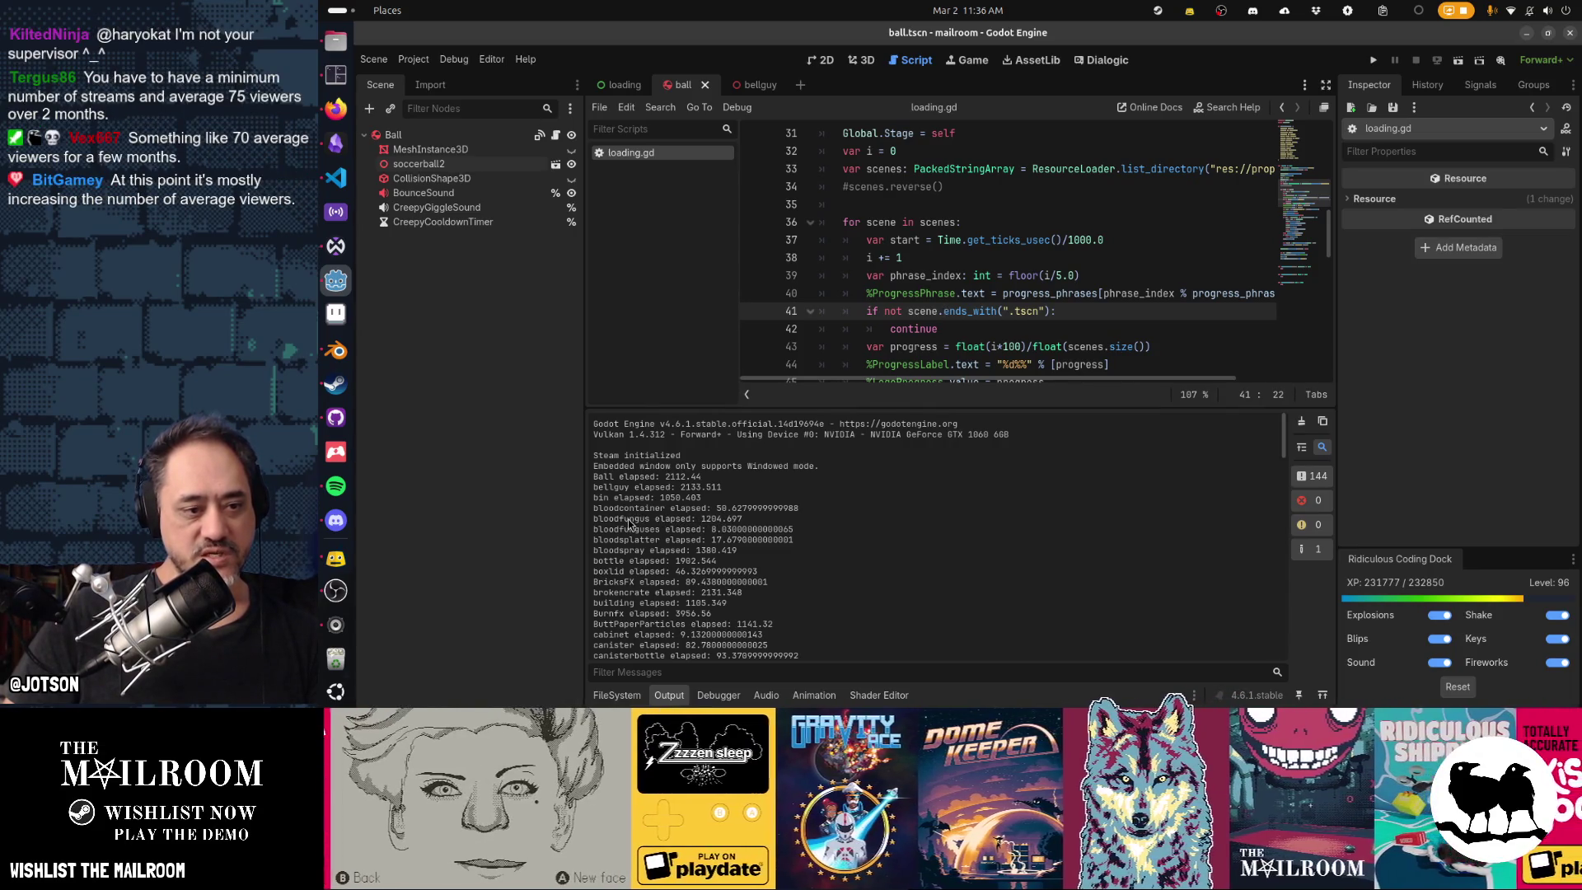
Highlight the bloodfungus, bloodcontainer and bellguy load times in the Output log.
left_click_drag(630, 519, 732, 521)
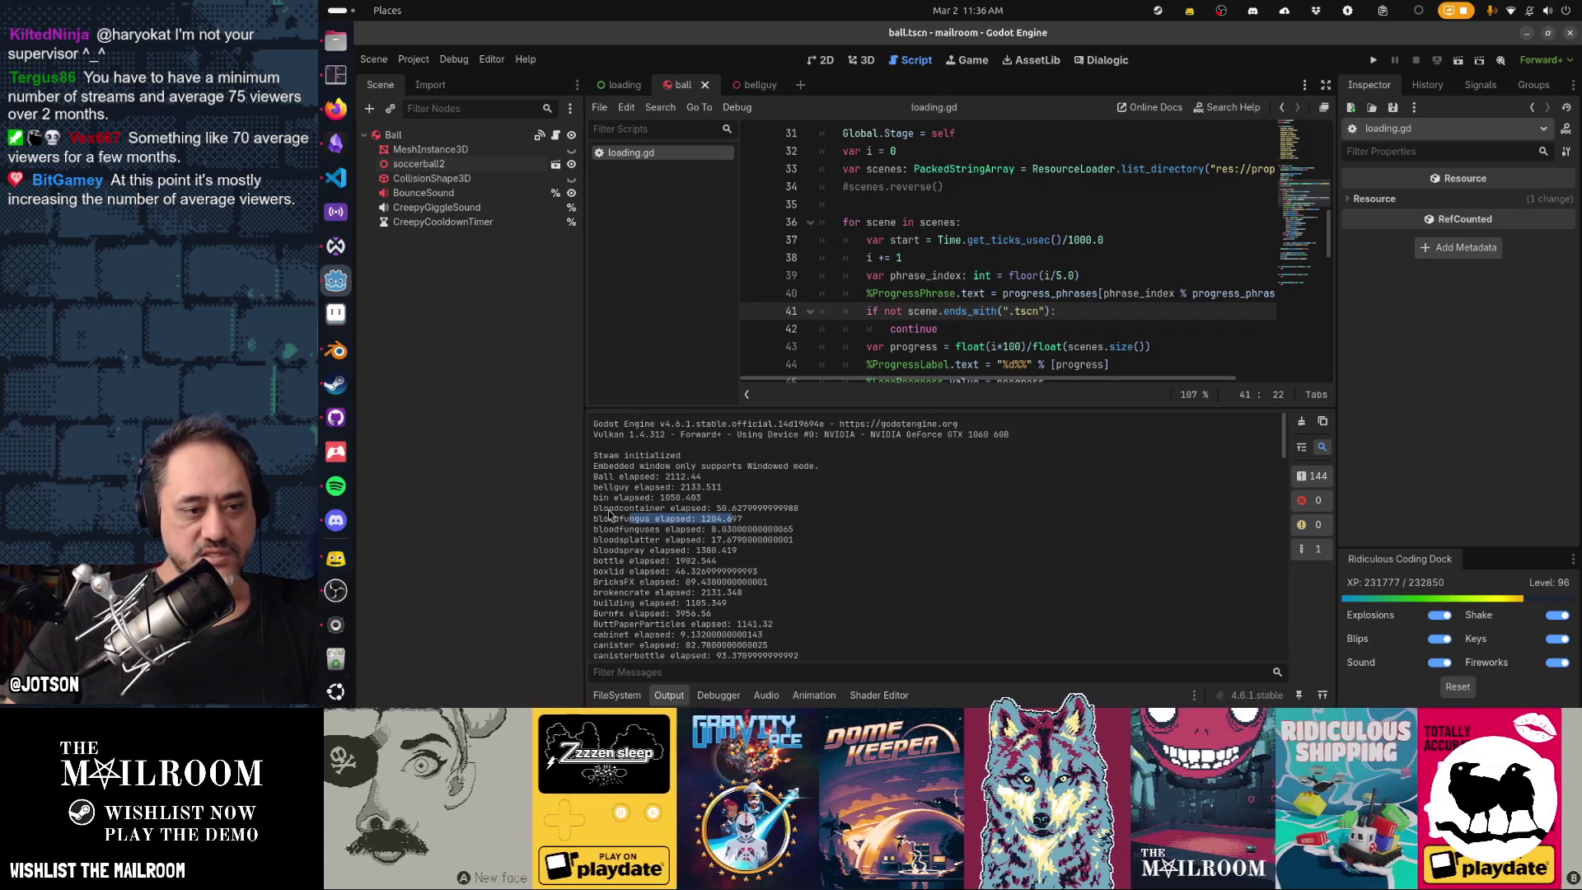
left_click_drag(609, 510, 742, 510)
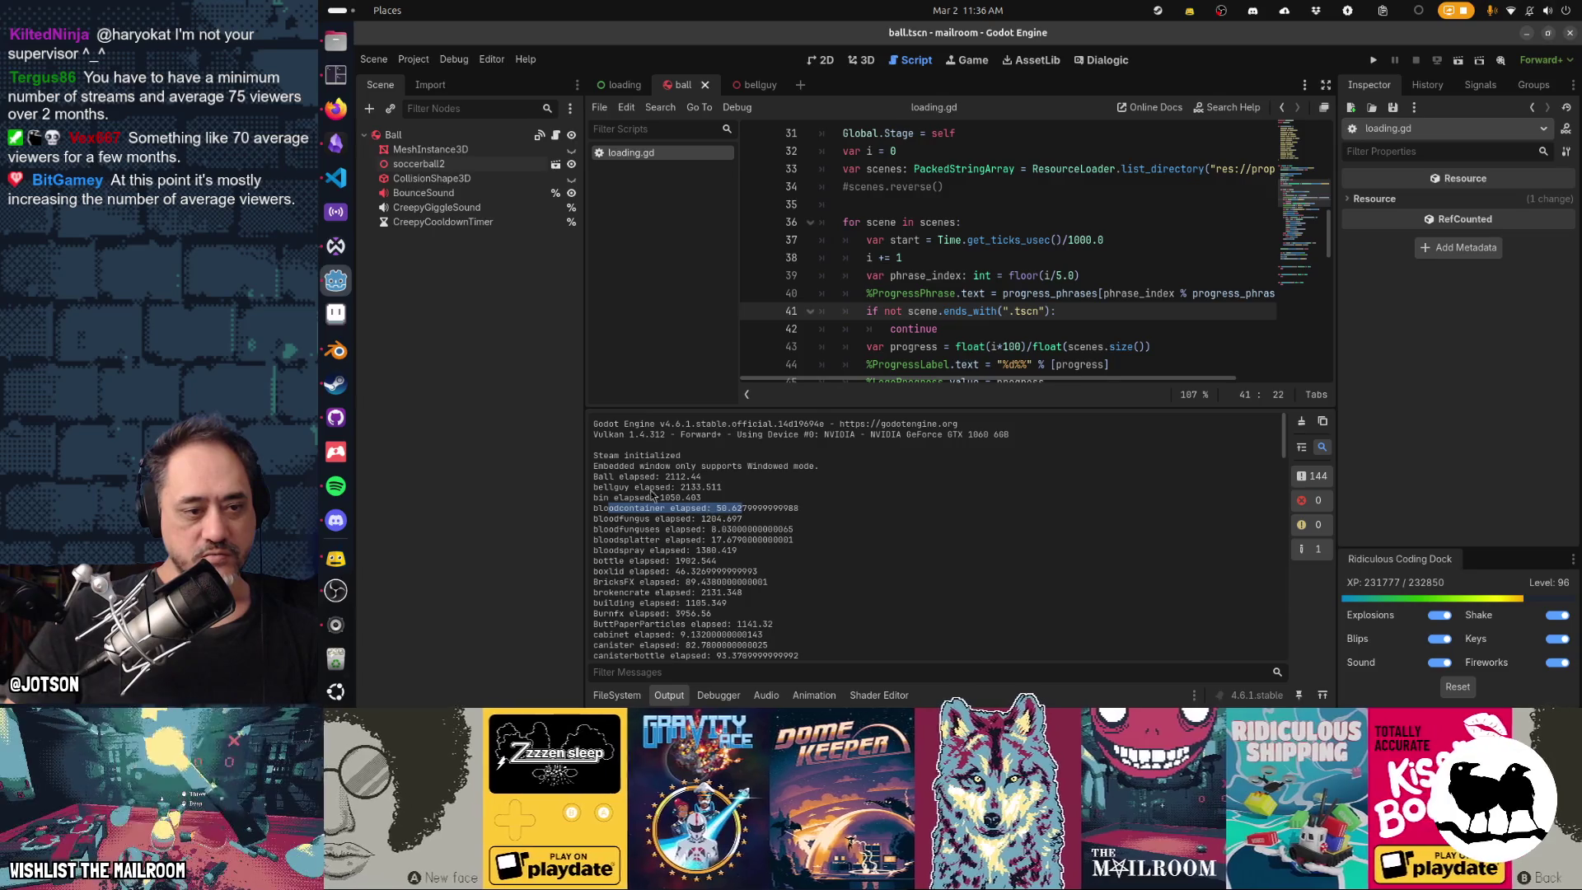
mouse_move(610, 487)
left_mouse_down()
mouse_move(684, 487)
mouse_move(647, 498)
mouse_move(741, 517)
left_mouse_up()
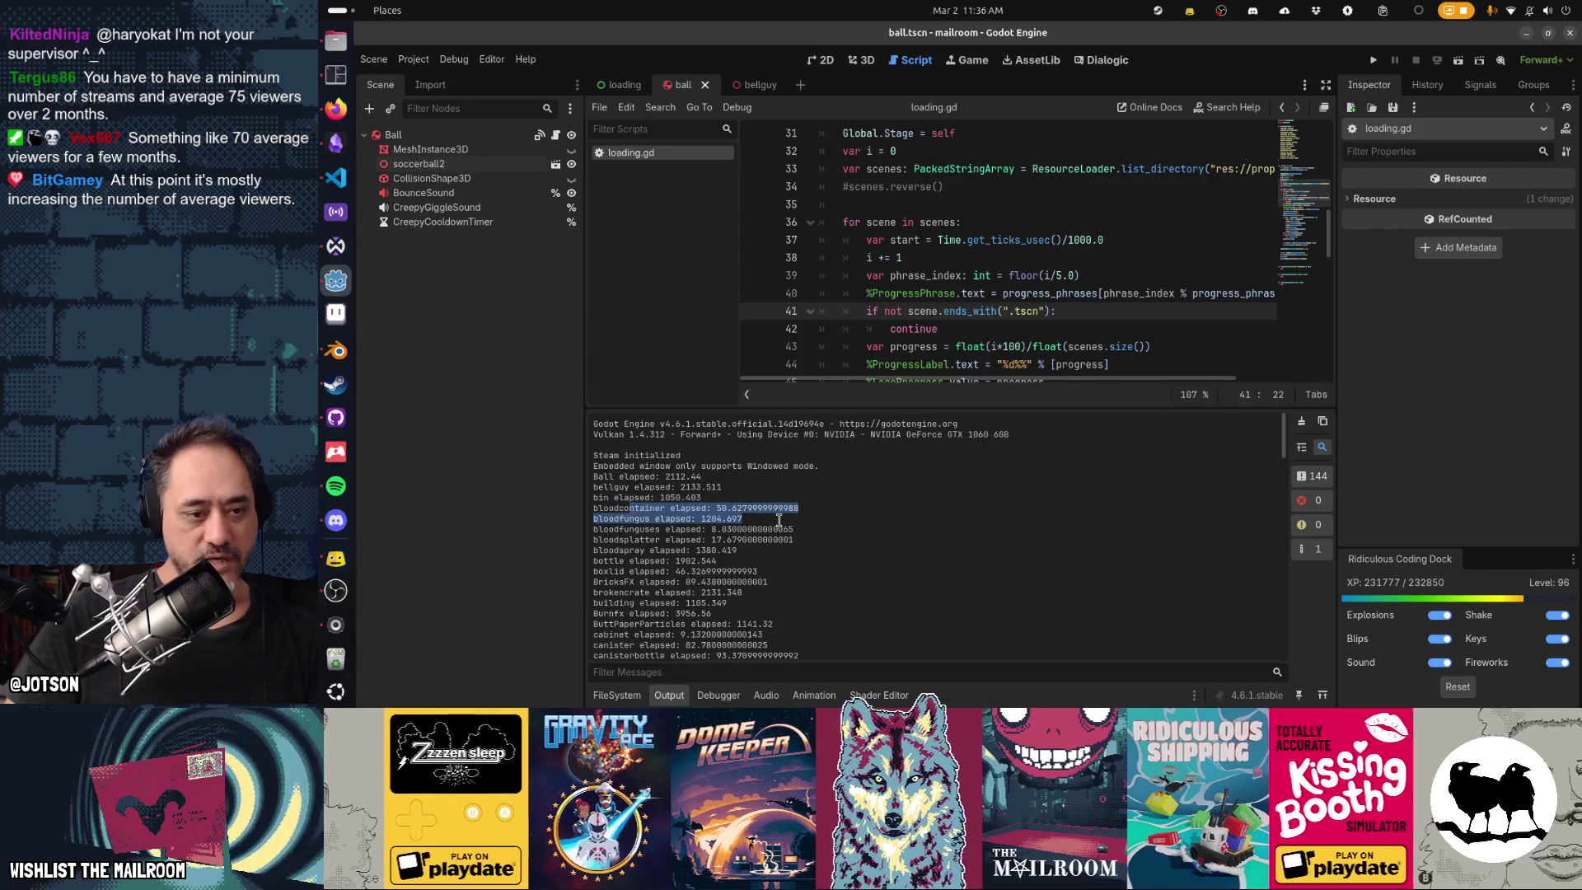
left_click(629, 522)
left_click_drag(628, 518, 778, 519)
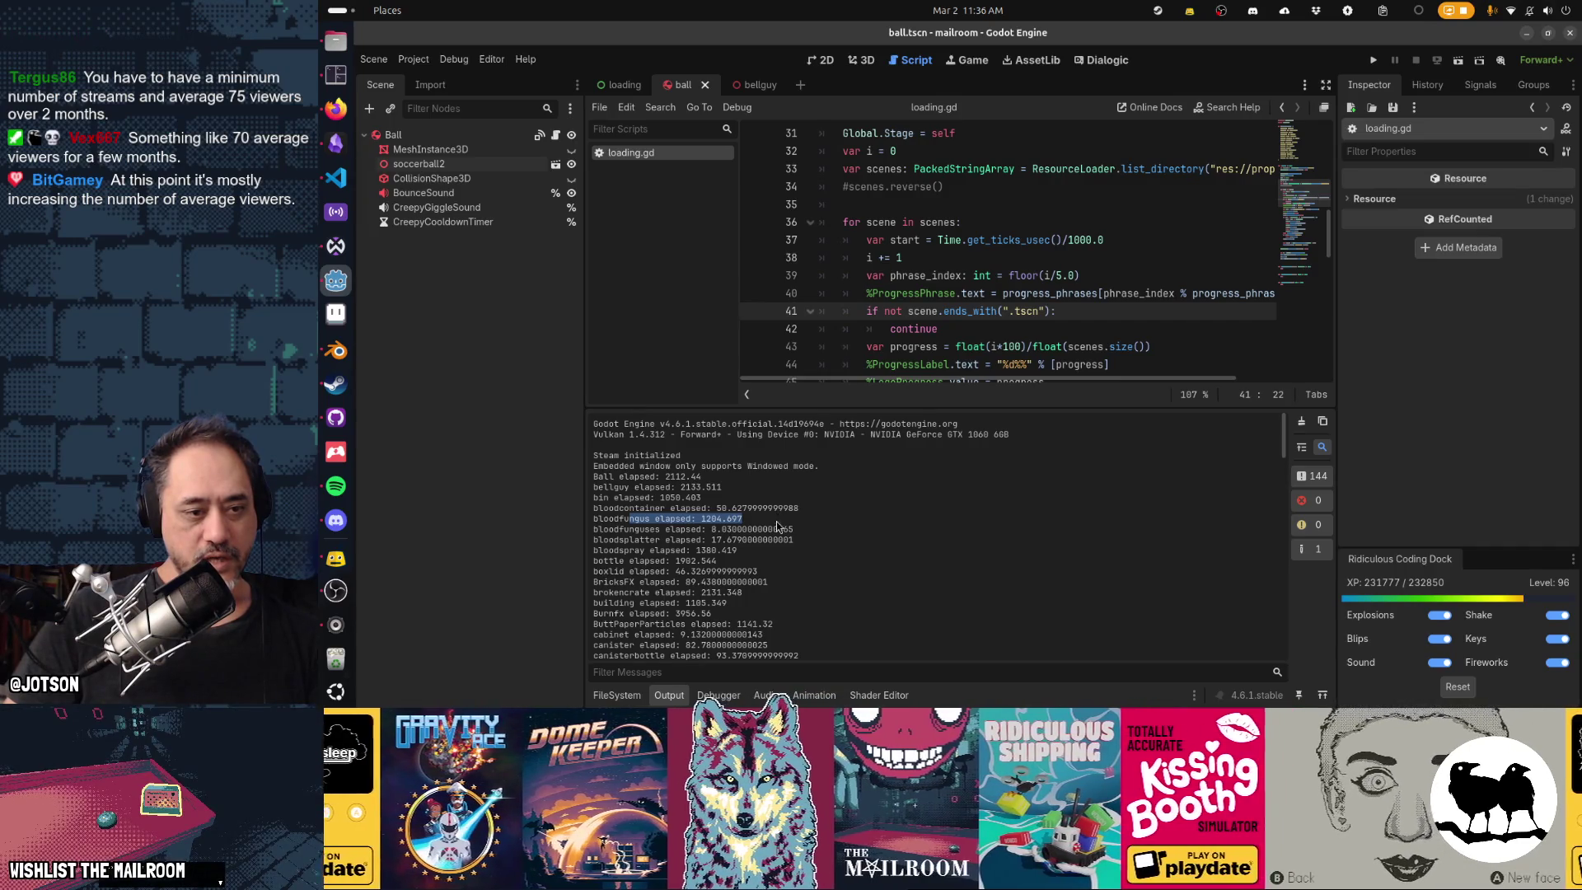
Compare the bloodsplatter, bloodcontainer and bloodspray times, then bring up the Select Resource search.
left_click_drag(671, 539, 750, 553)
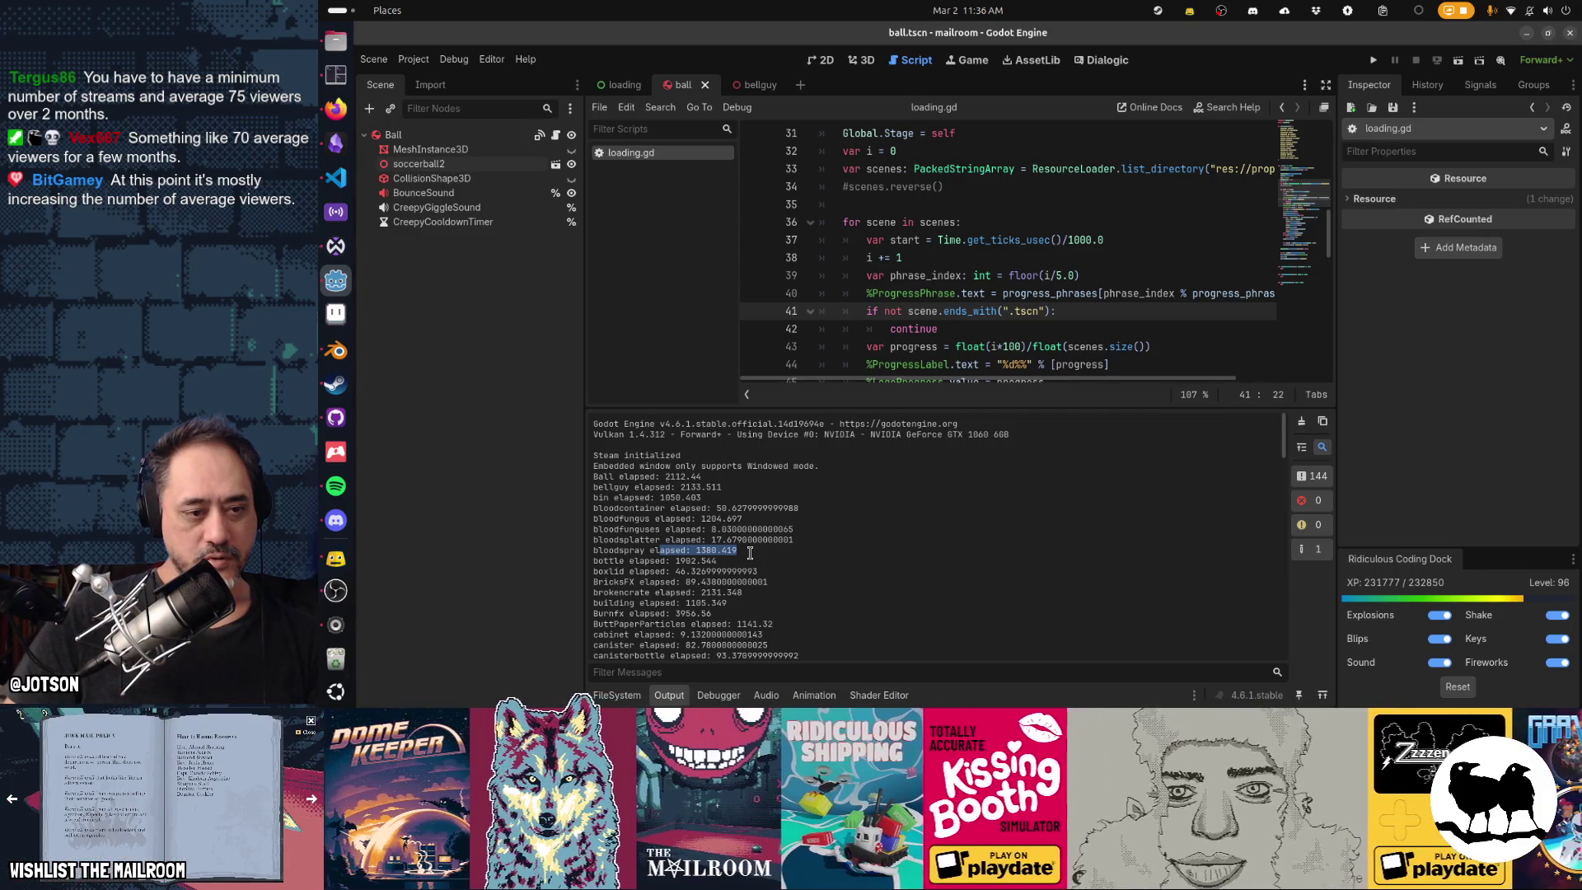
left_click(681, 523)
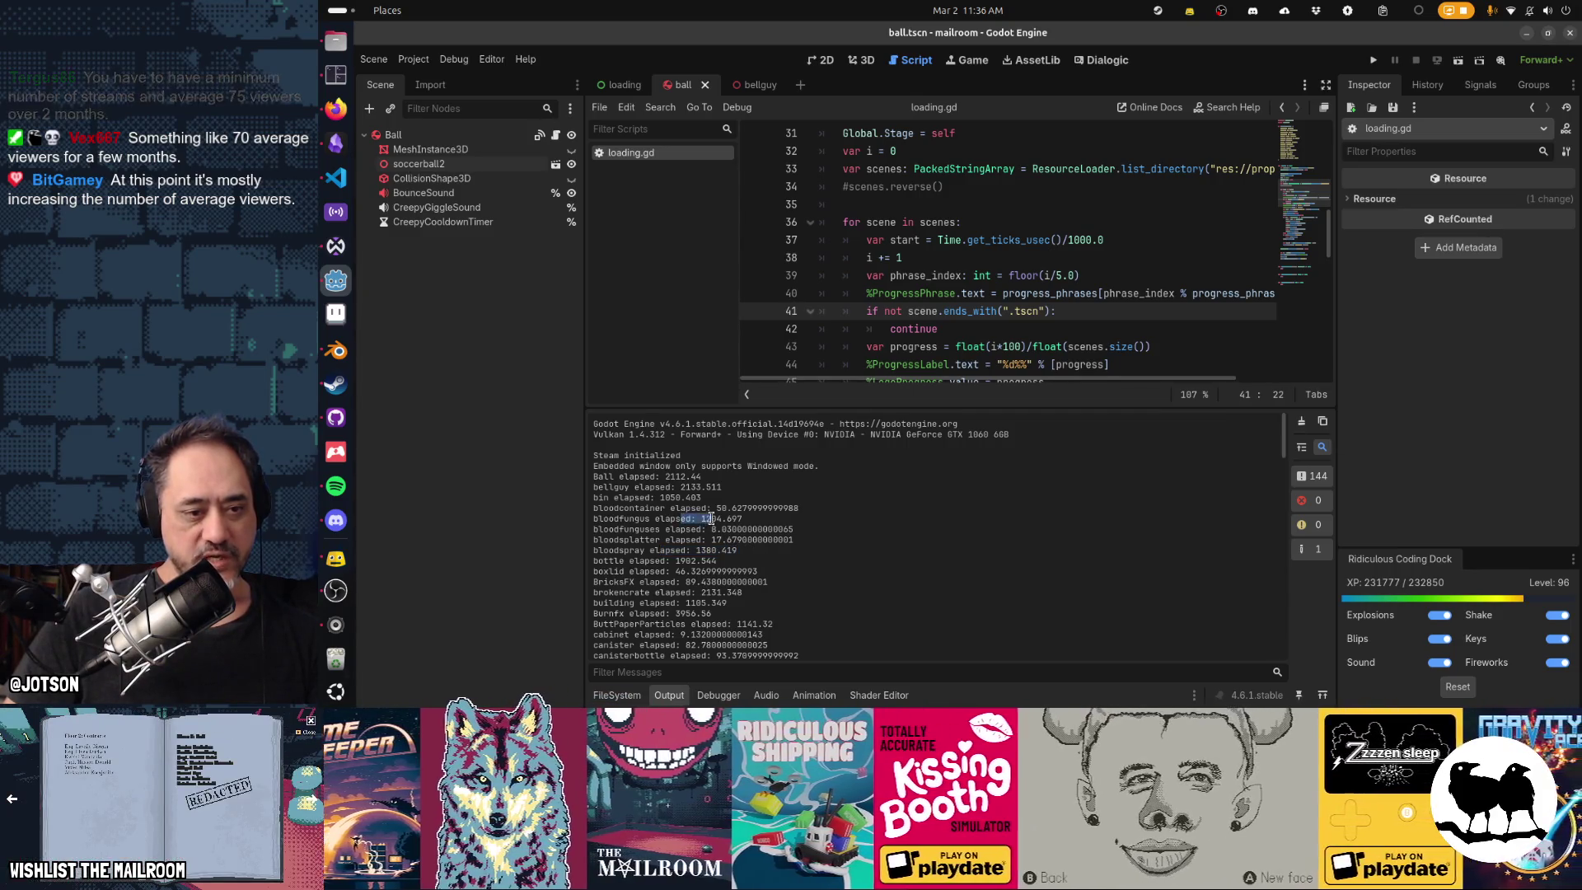
double_click(628, 511)
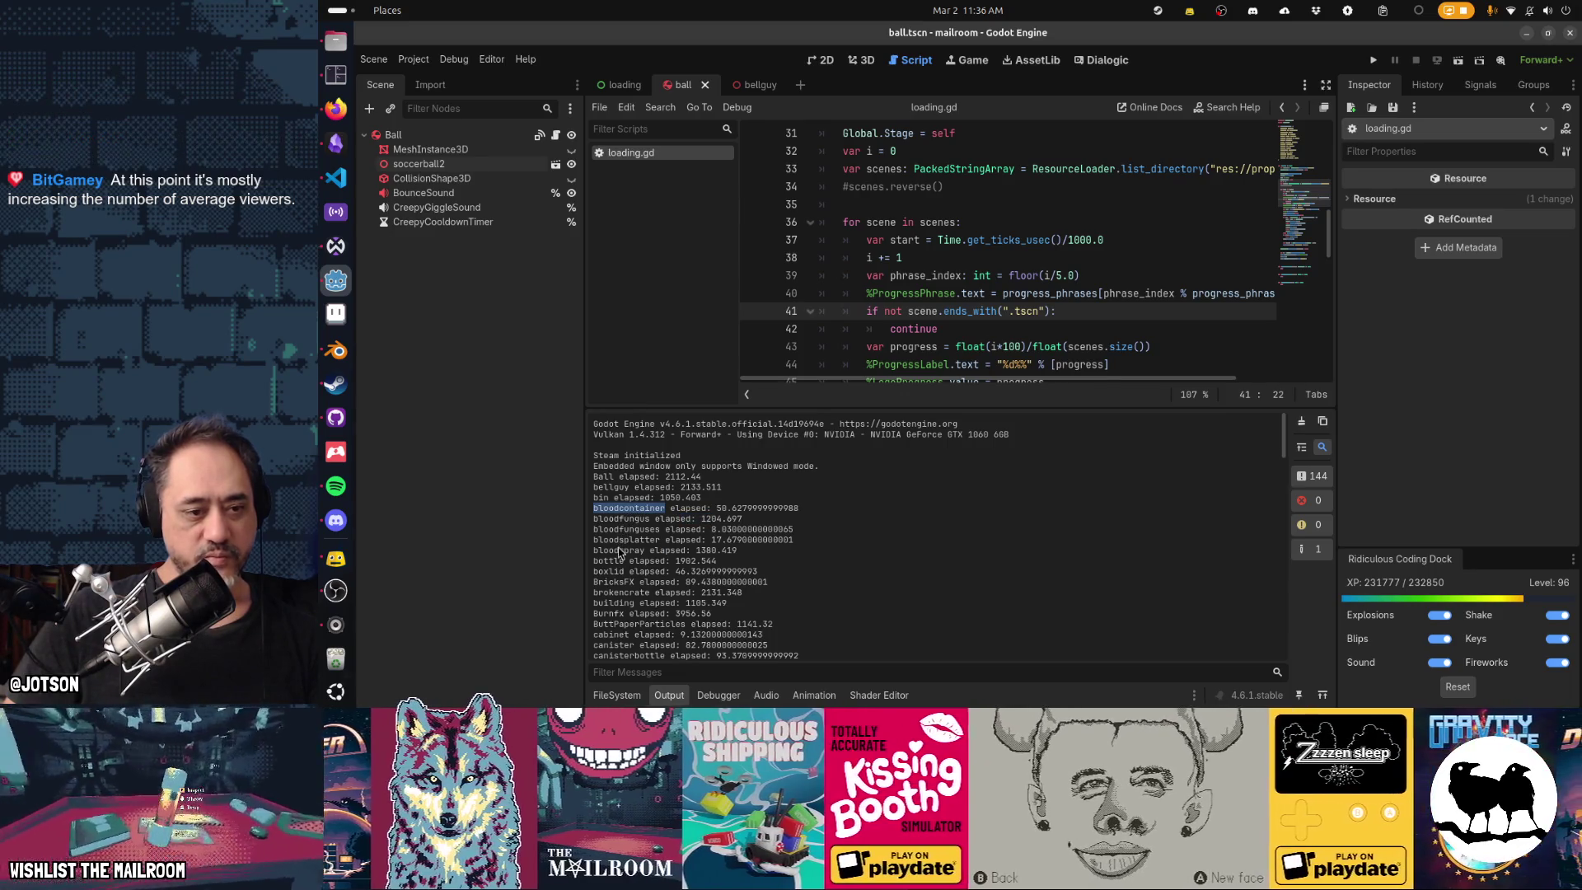
double_click(630, 549)
left_click(991, 229)
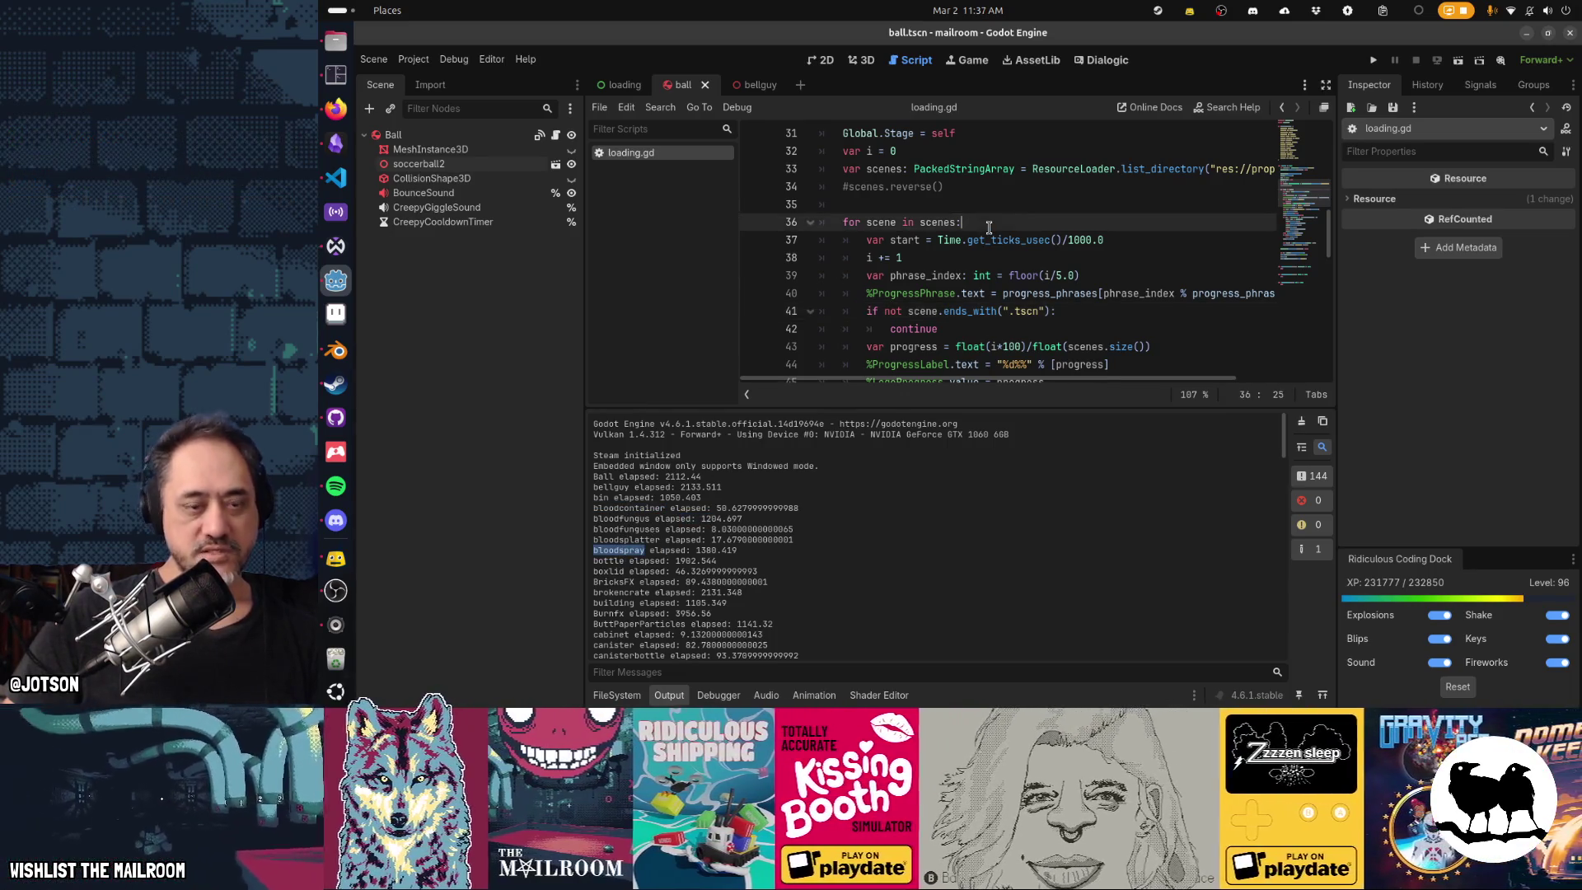
key("shift+alt+o")
Open the bloodfungus.tscn scene in the 3D editor with nothing selected.
type("bloodspray")
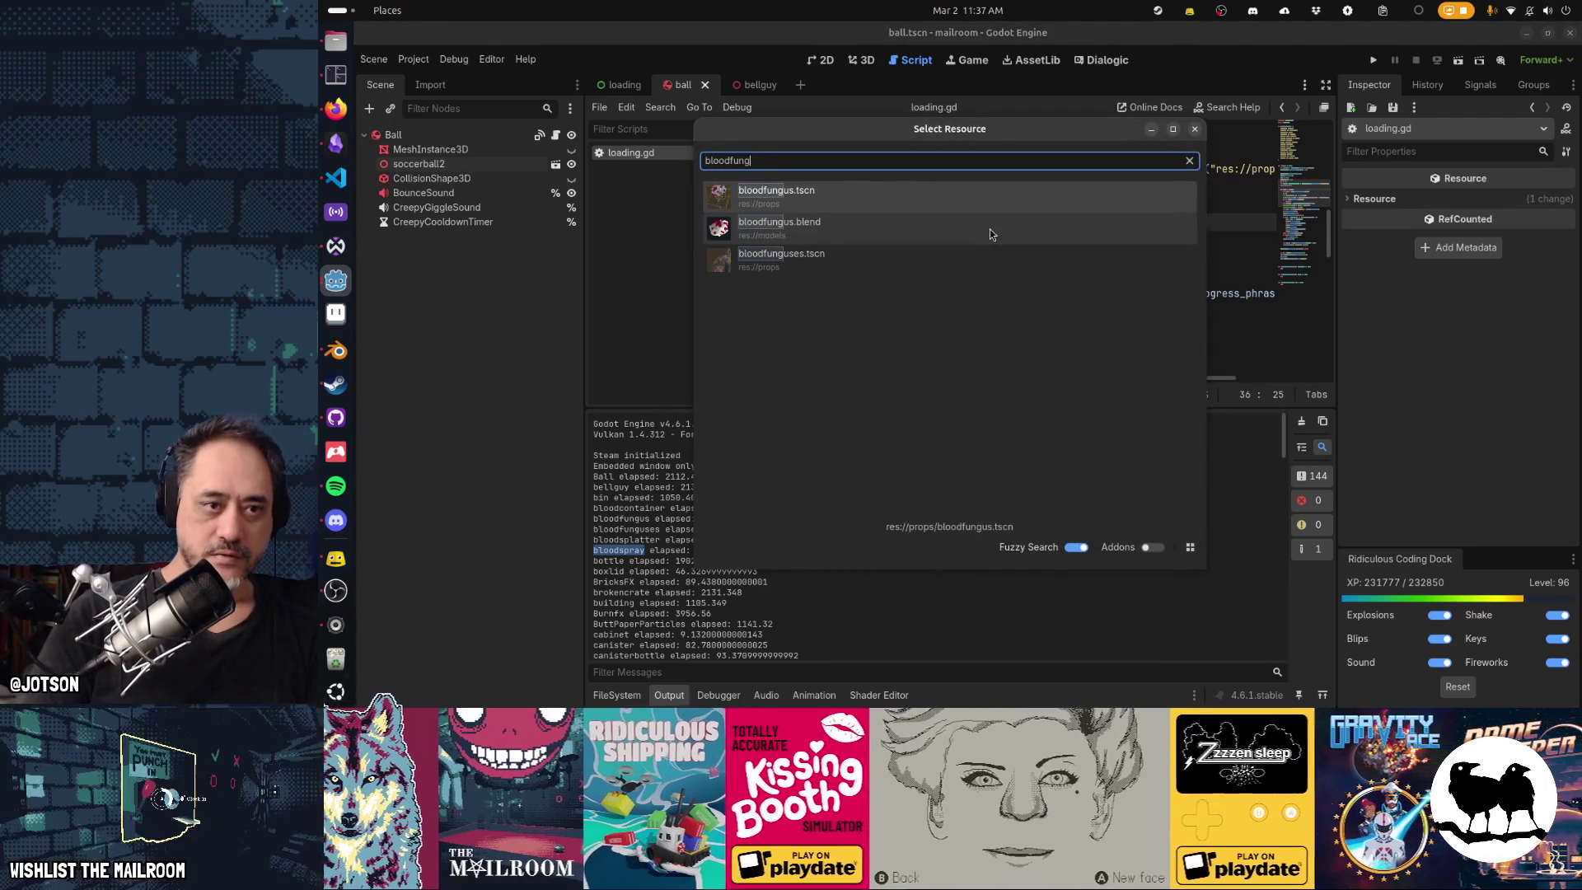
key("Escape")
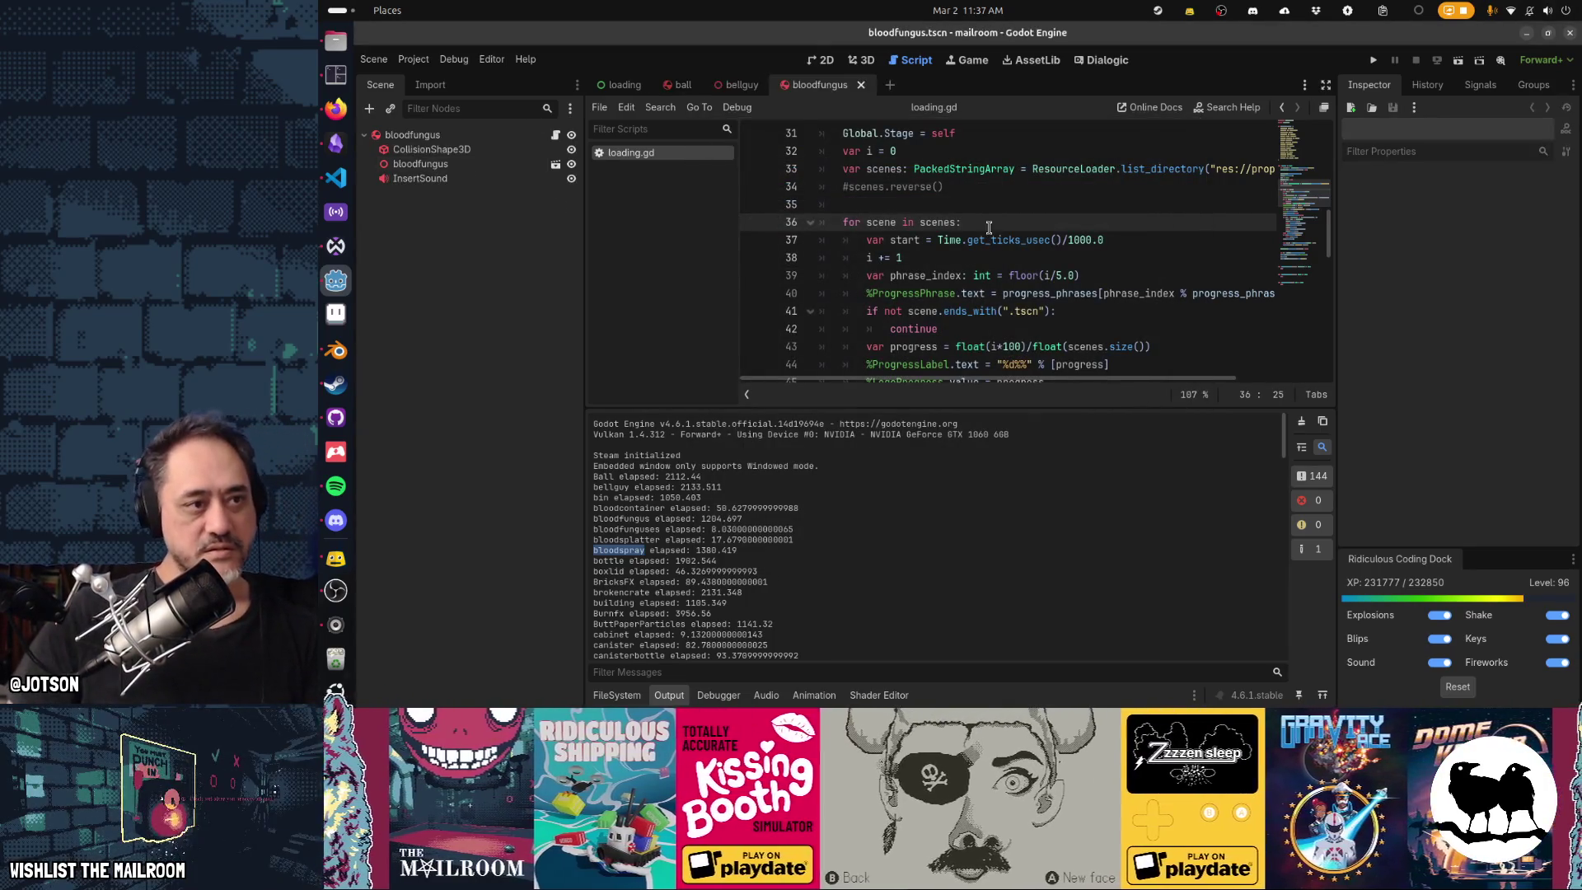
key("ctrl+F2")
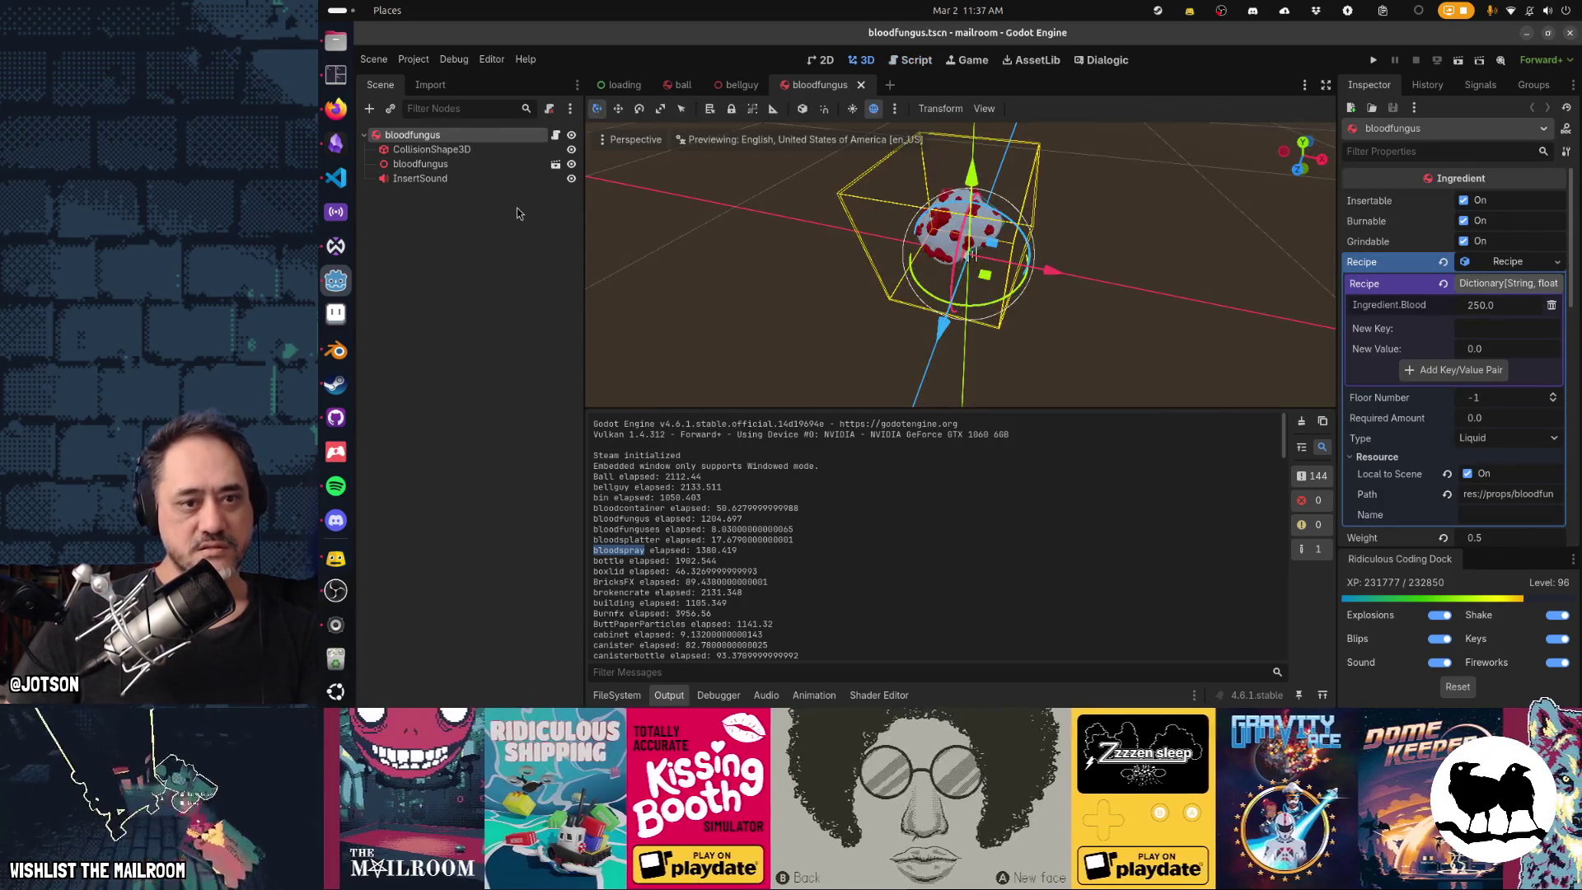
left_click(1194, 336)
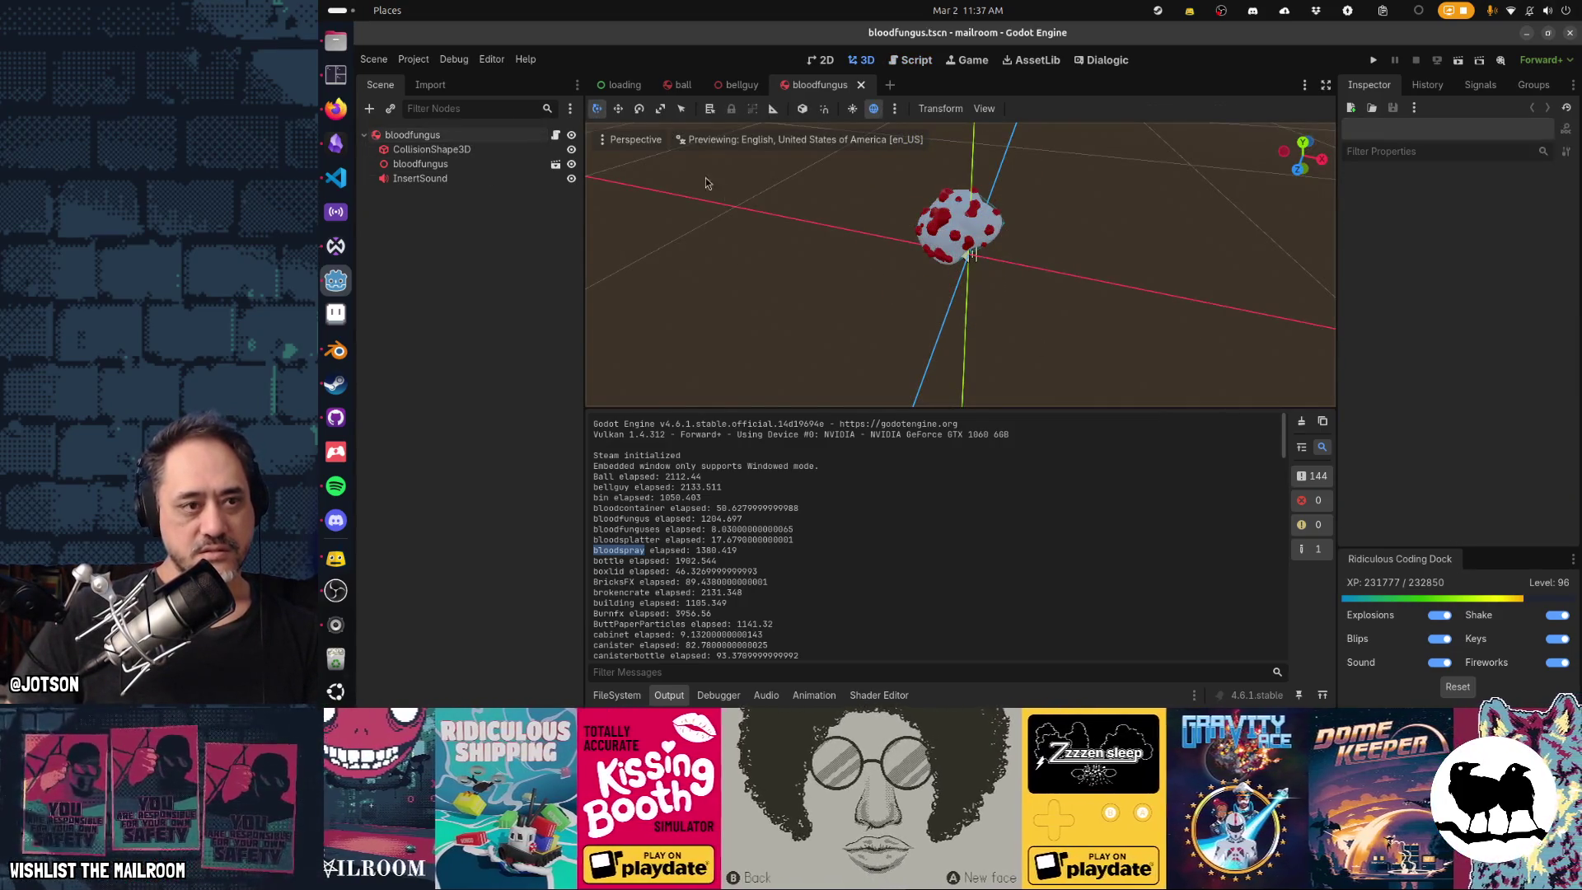
Show the viewport's frame time readout, then swap it for scene information stats.
left_click(631, 140)
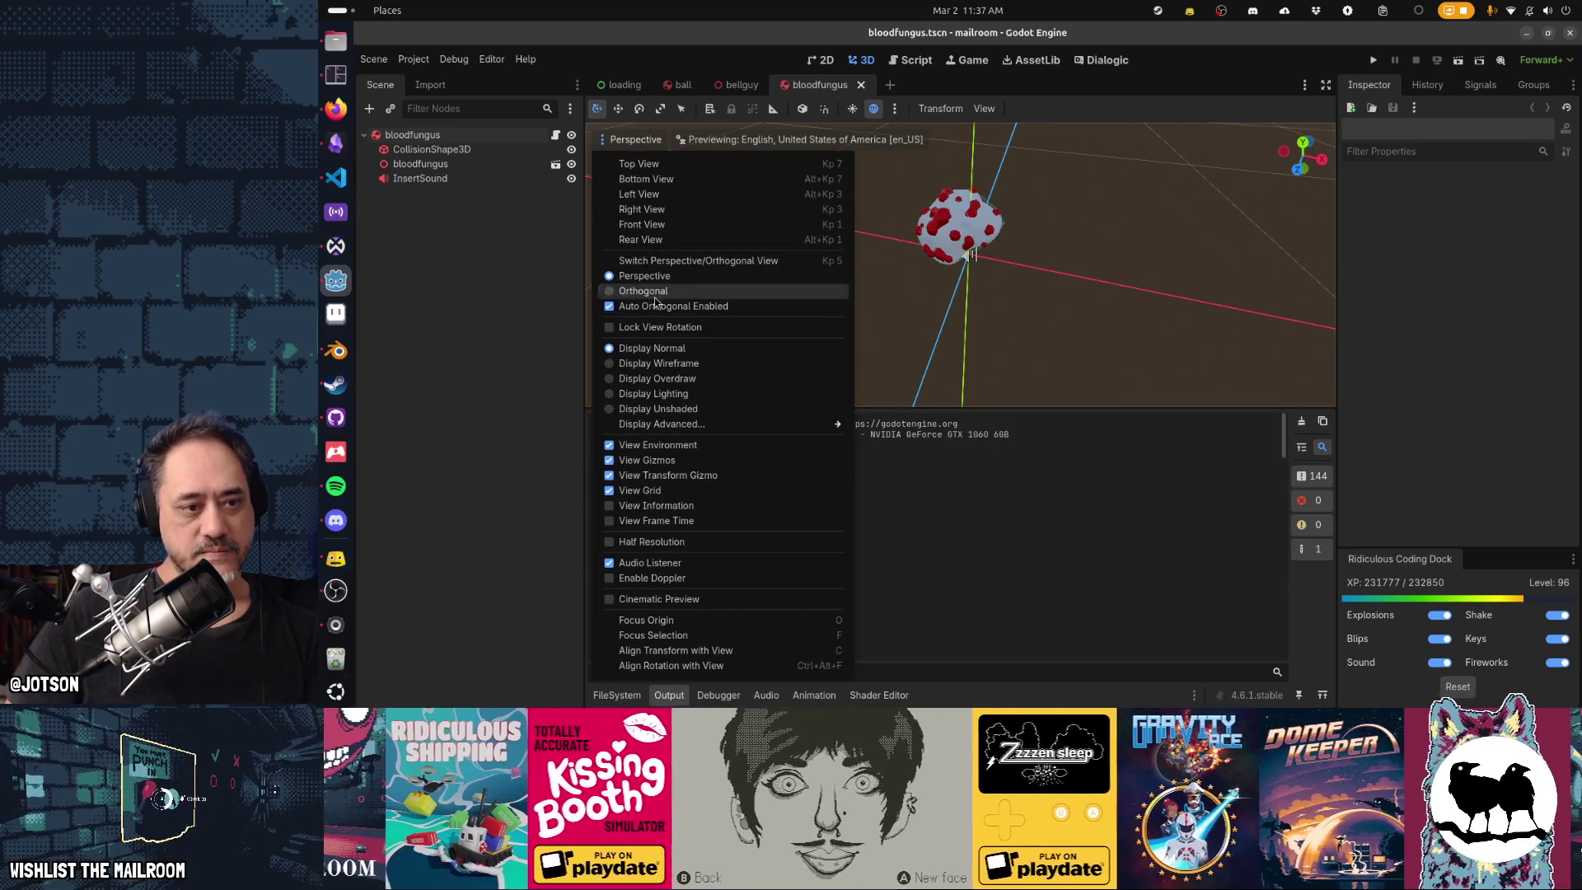
left_click(699, 533)
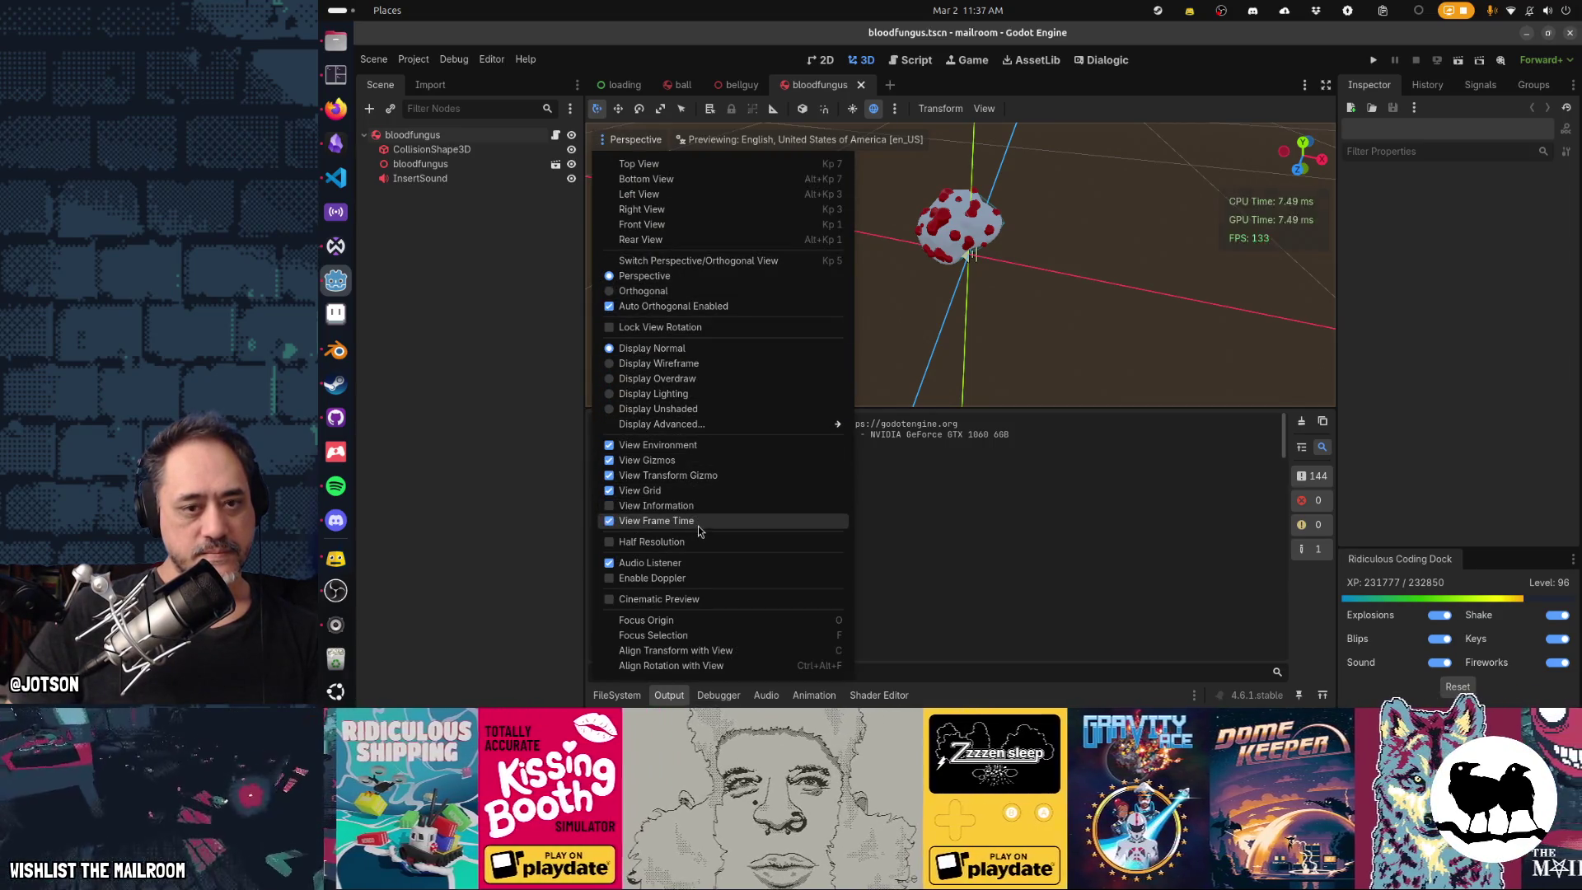
left_click(1132, 324)
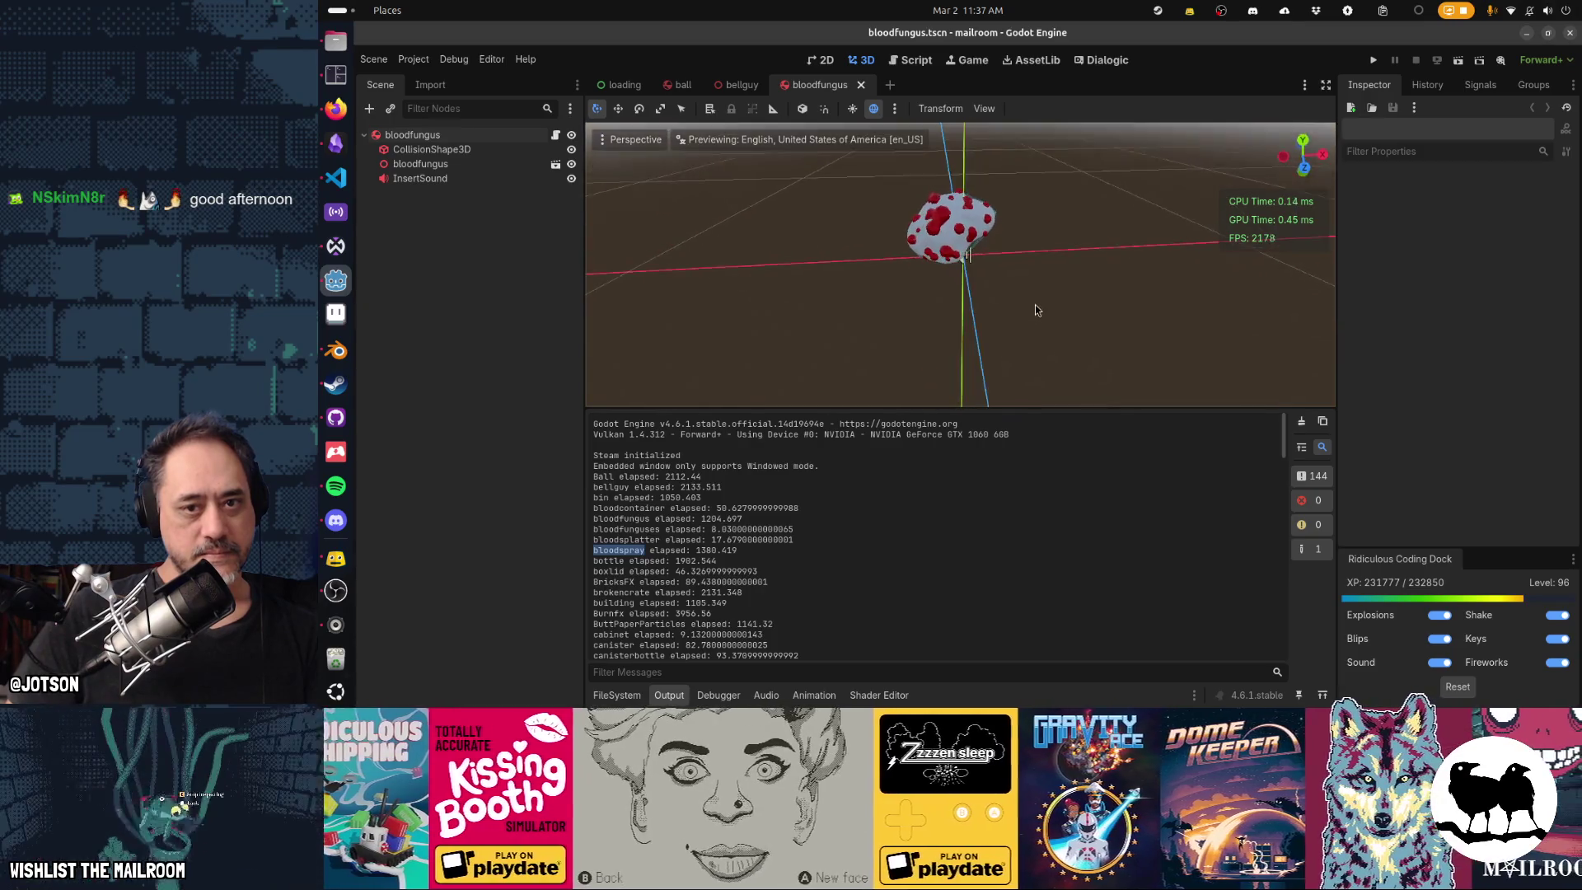
scroll(1034, 313, "down", 3)
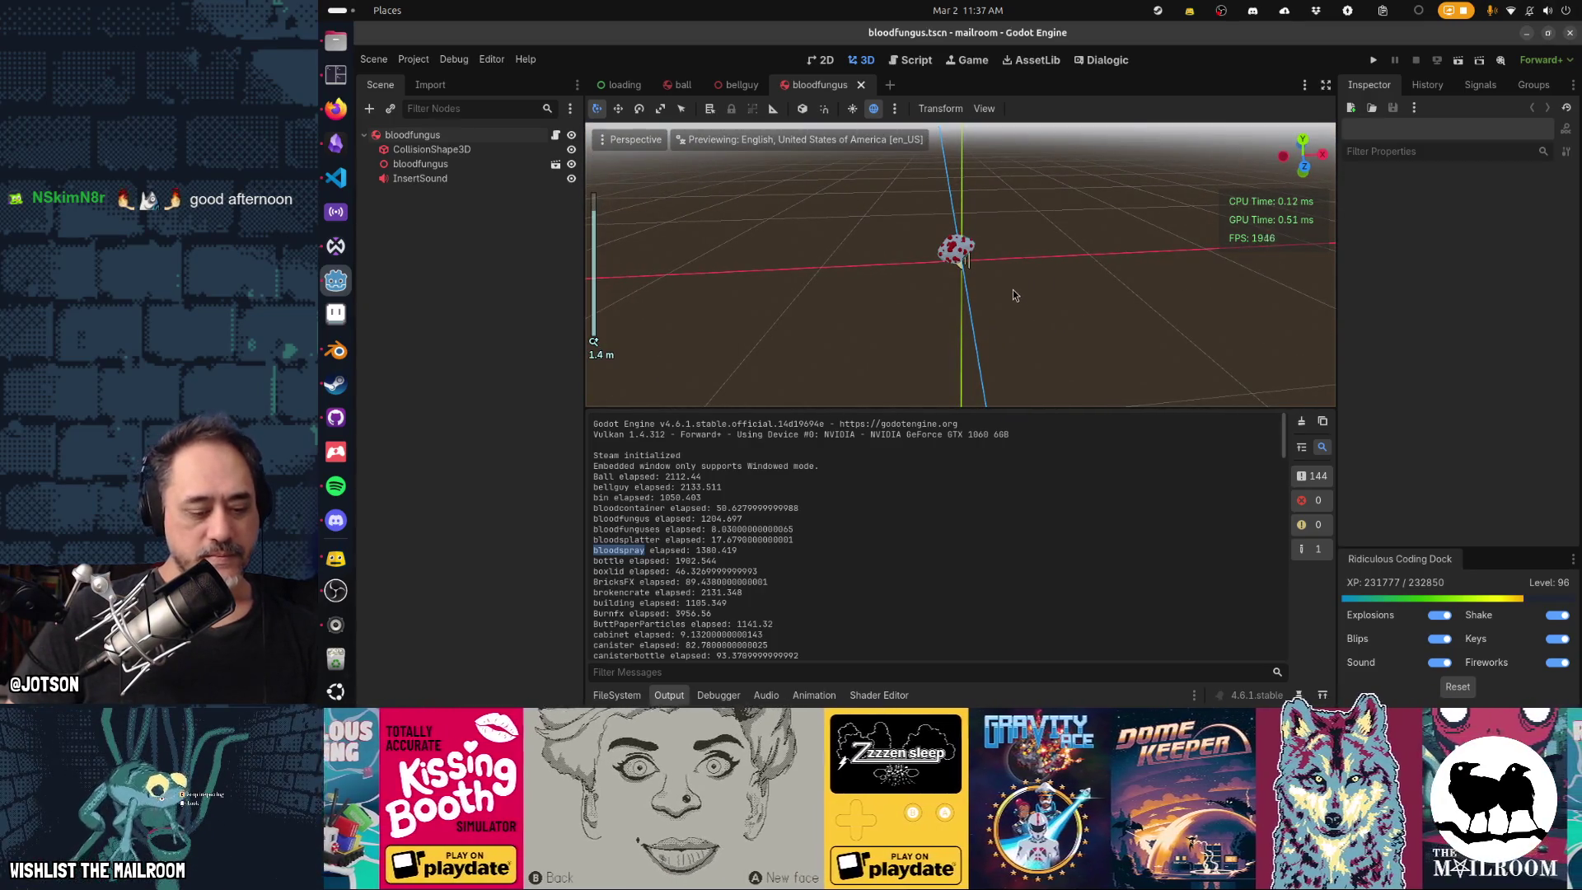
mouse_move(1013, 294)
left_mouse_down()
mouse_move(1031, 328)
mouse_move(989, 331)
left_mouse_up()
scroll(989, 330, "up", 4)
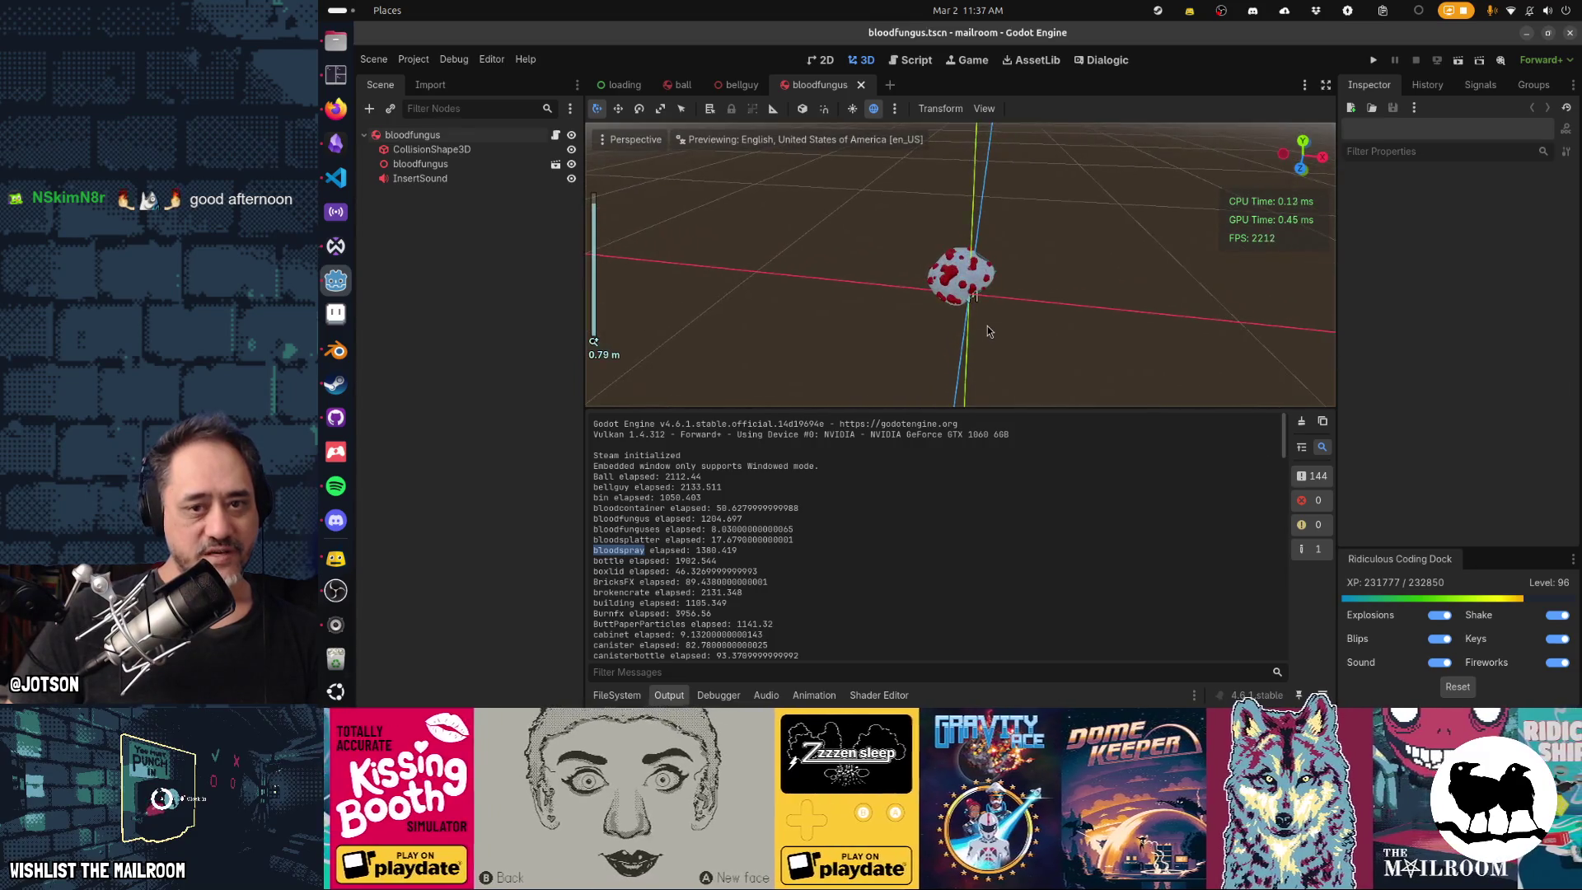
left_click(632, 139)
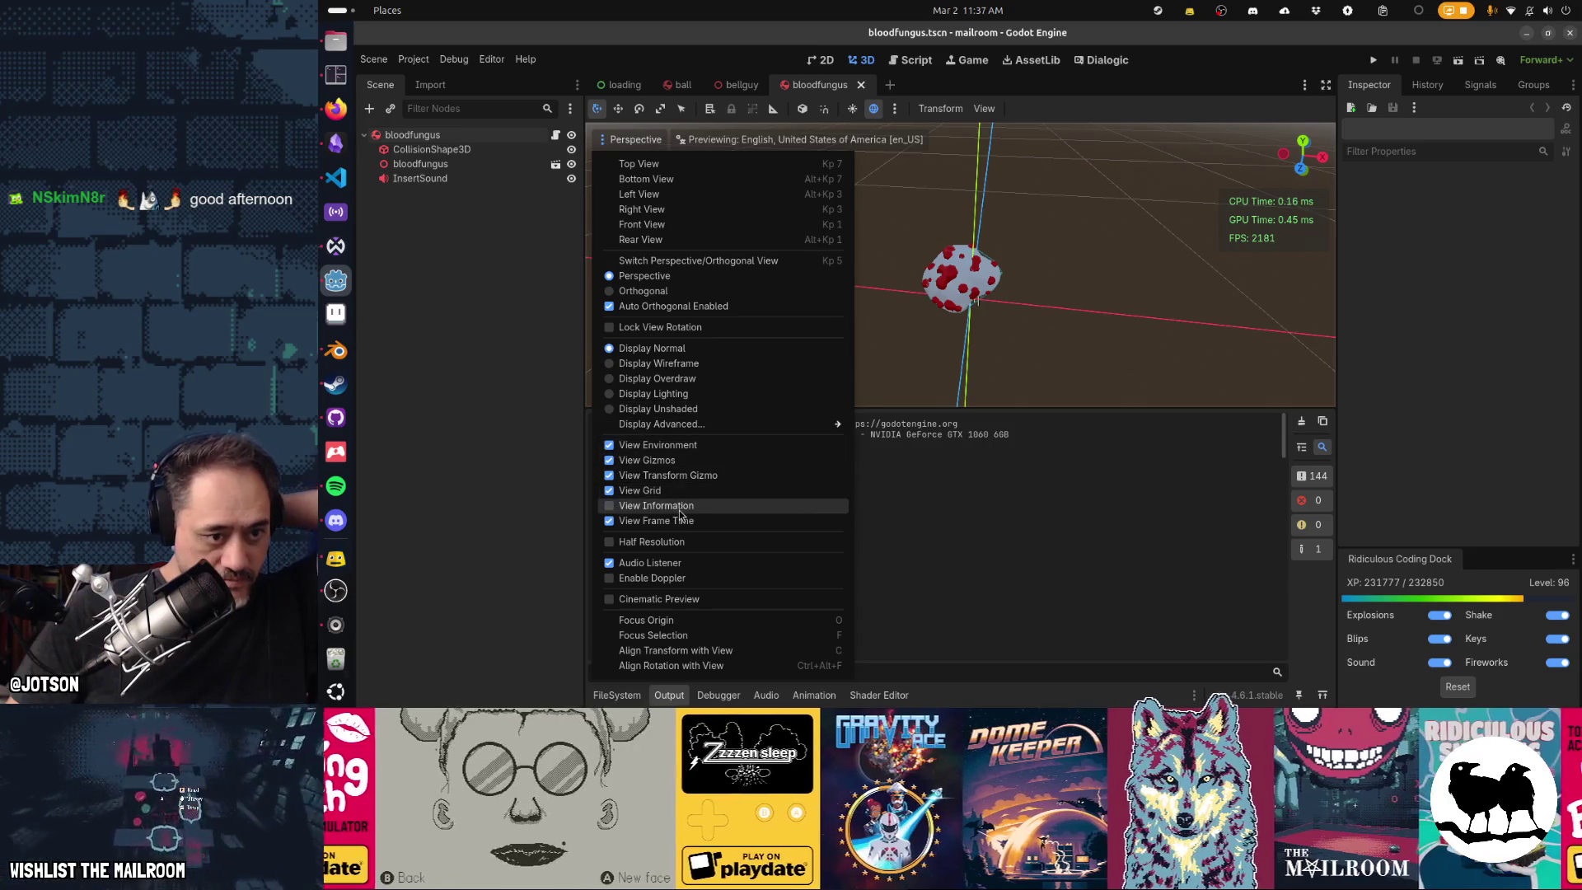
left_click(651, 505)
left_click(651, 521)
left_click(1112, 369)
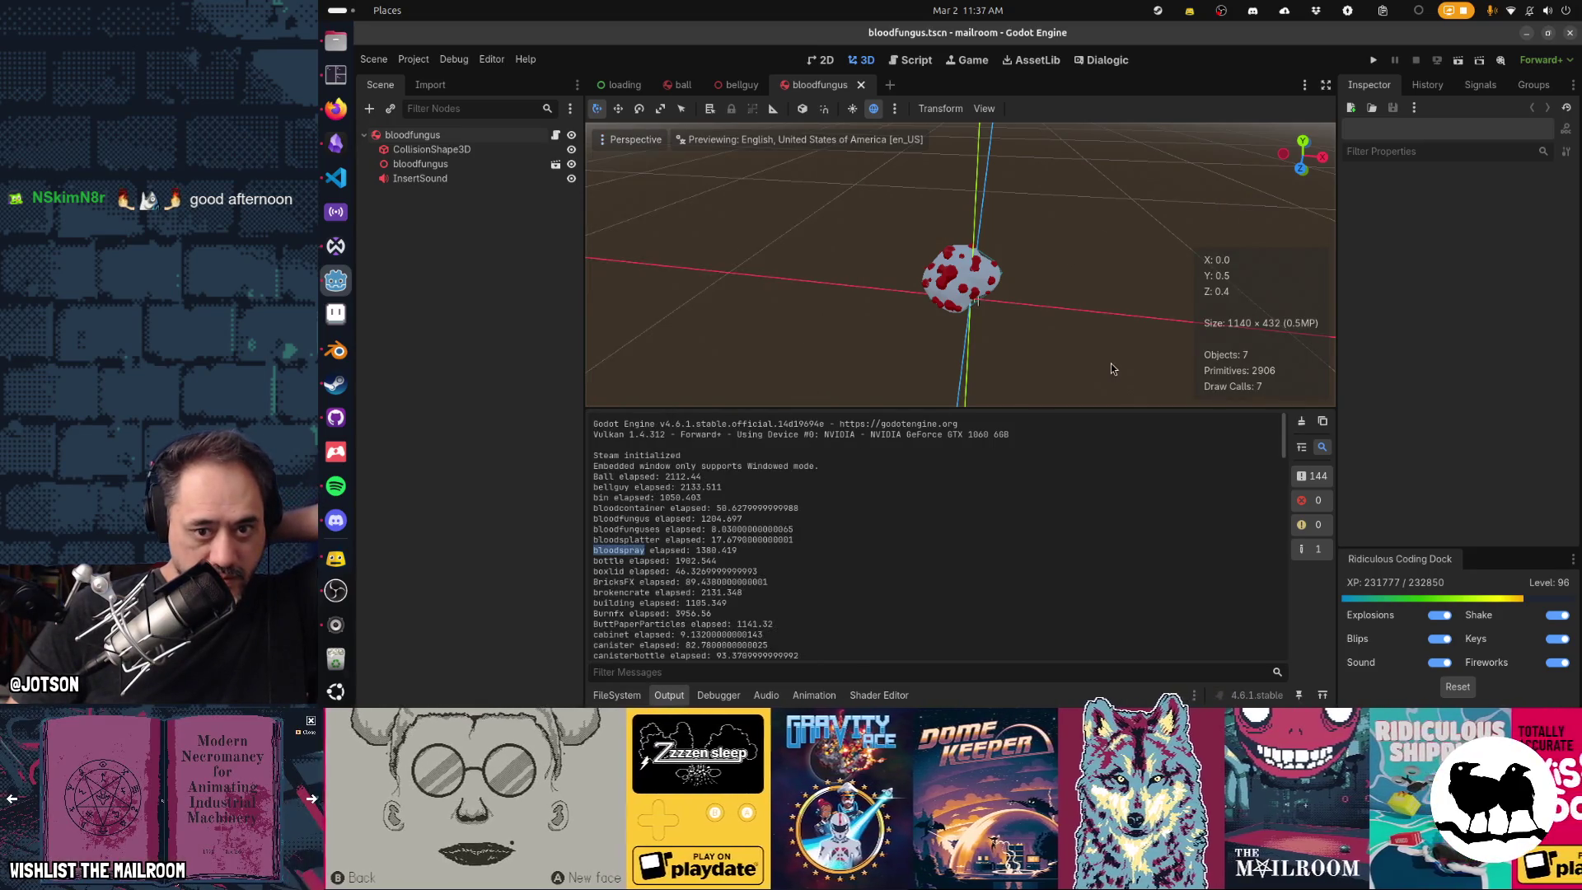
Orbit around the fungus and view it briefly in wireframe before returning to solid.
mouse_move(1082, 369)
left_mouse_down()
mouse_move(936, 378)
mouse_move(1021, 356)
left_mouse_up()
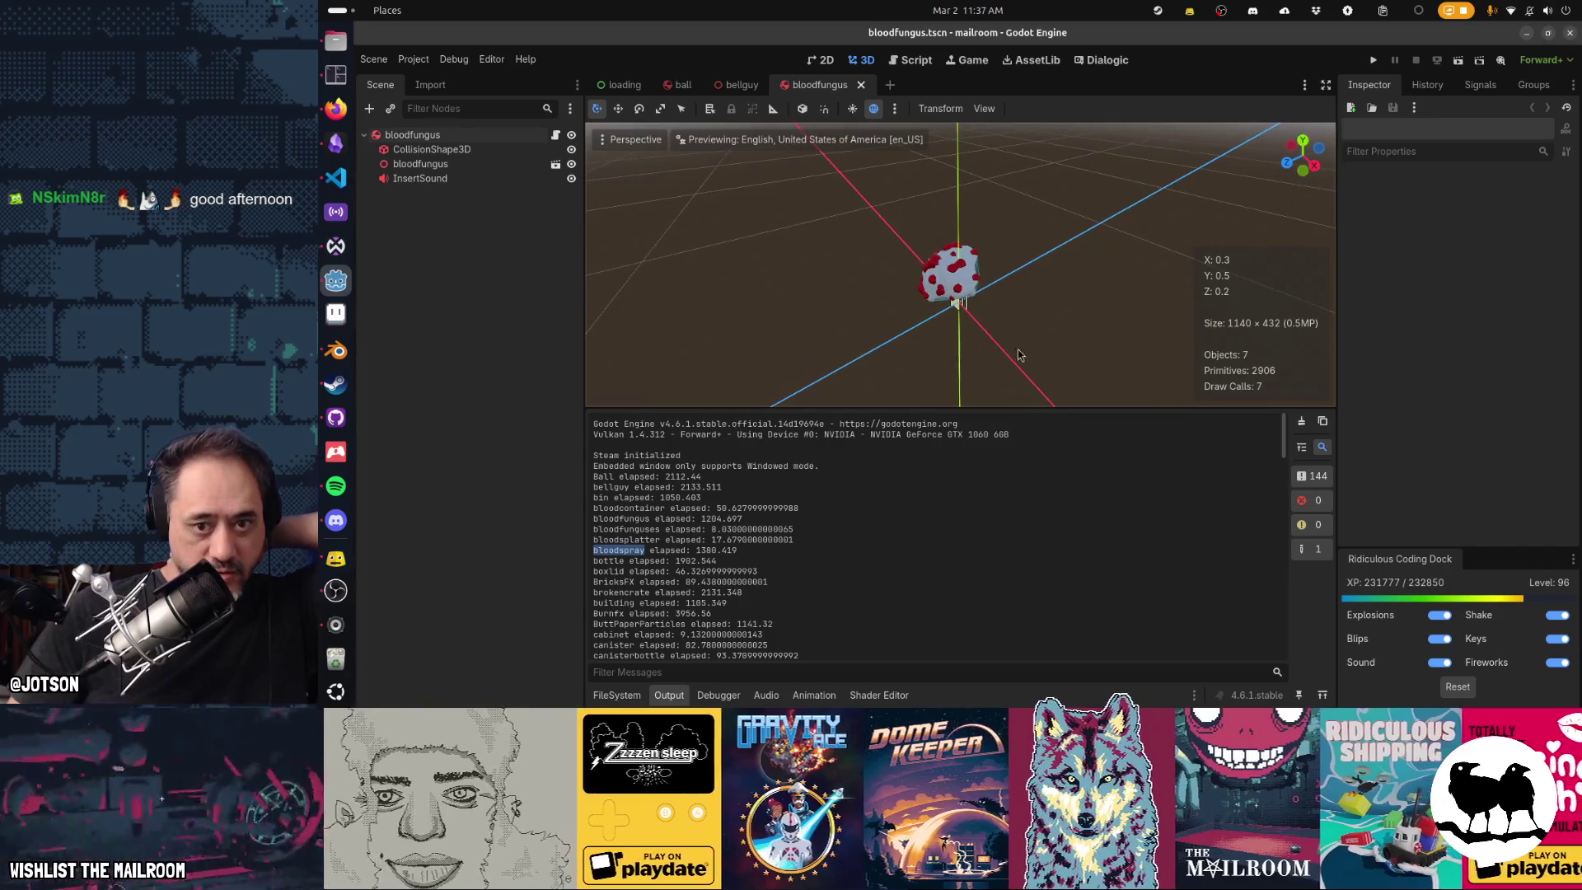
mouse_move(773, 352)
left_mouse_down()
mouse_move(906, 362)
mouse_move(1013, 346)
mouse_move(824, 316)
left_mouse_up()
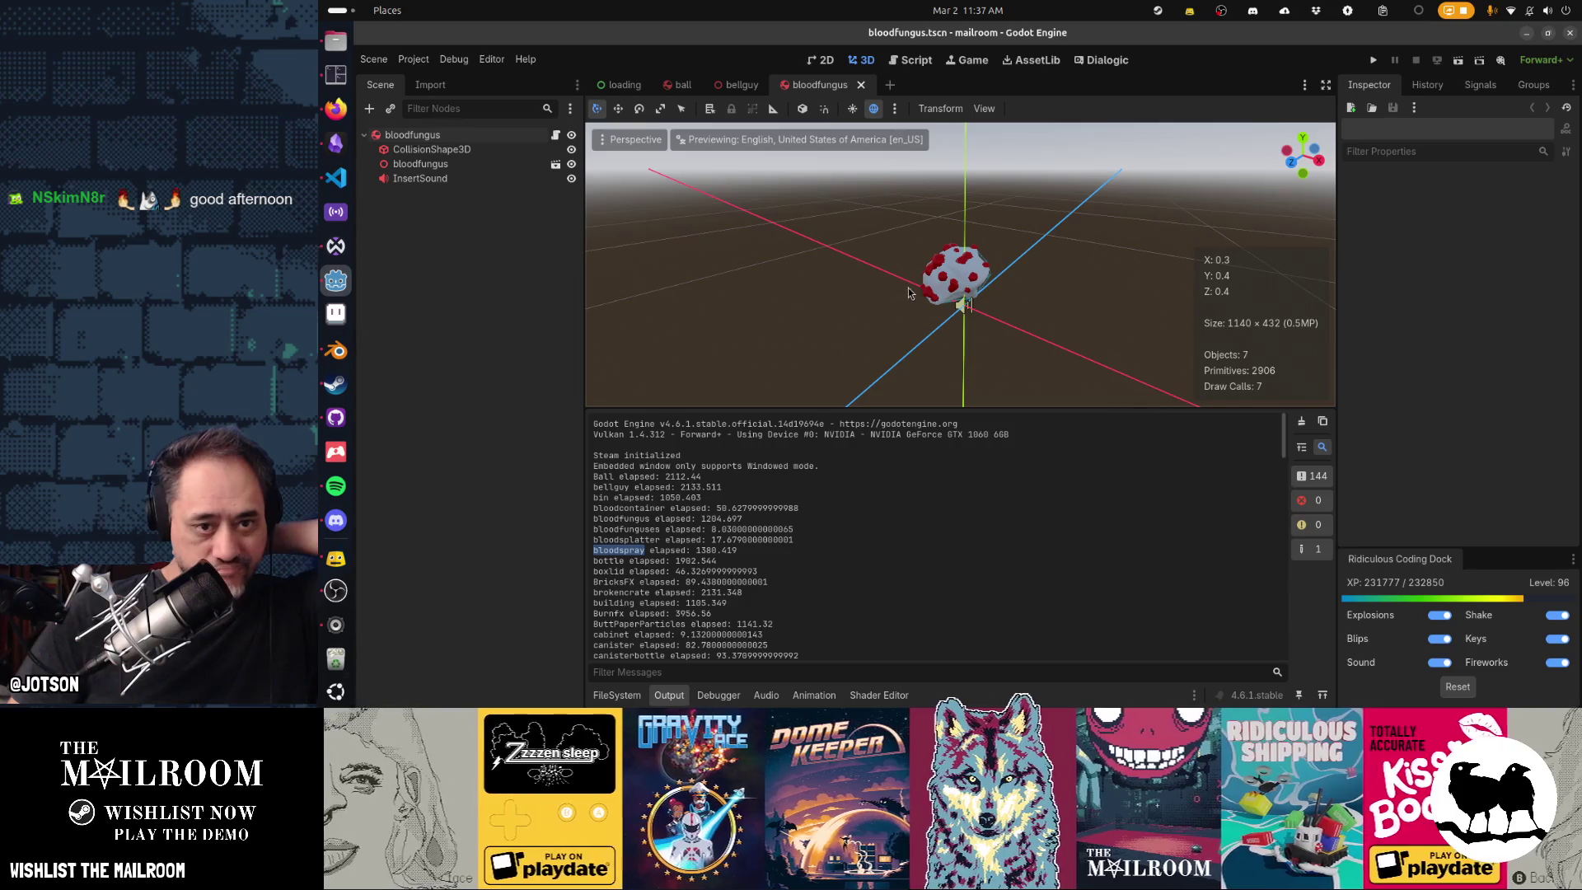
left_click(960, 282)
left_click(1092, 327)
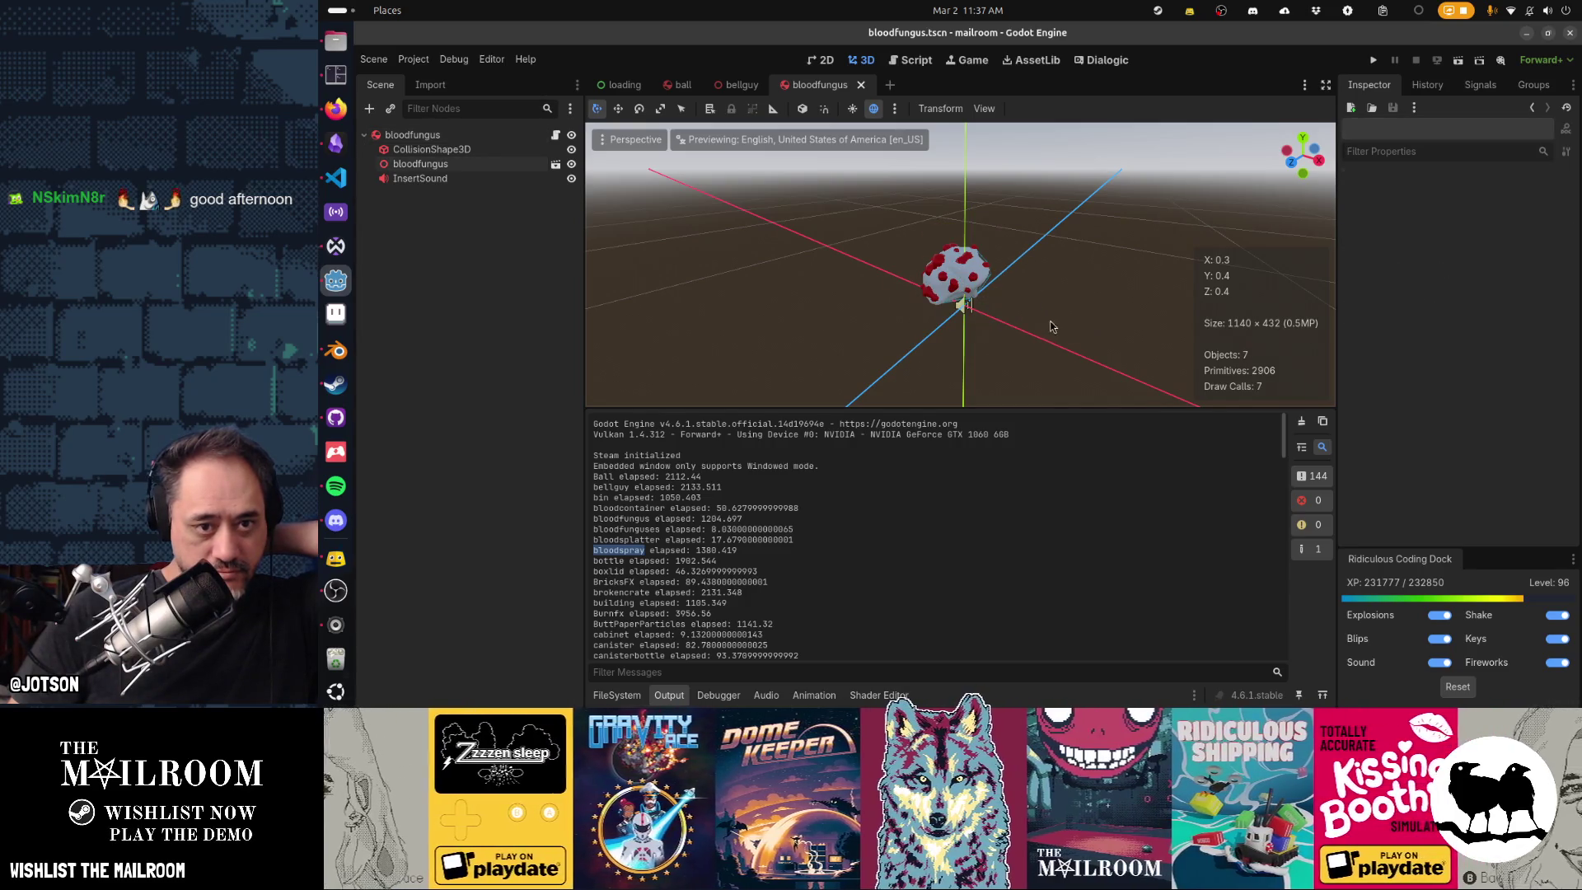
left_click(657, 145)
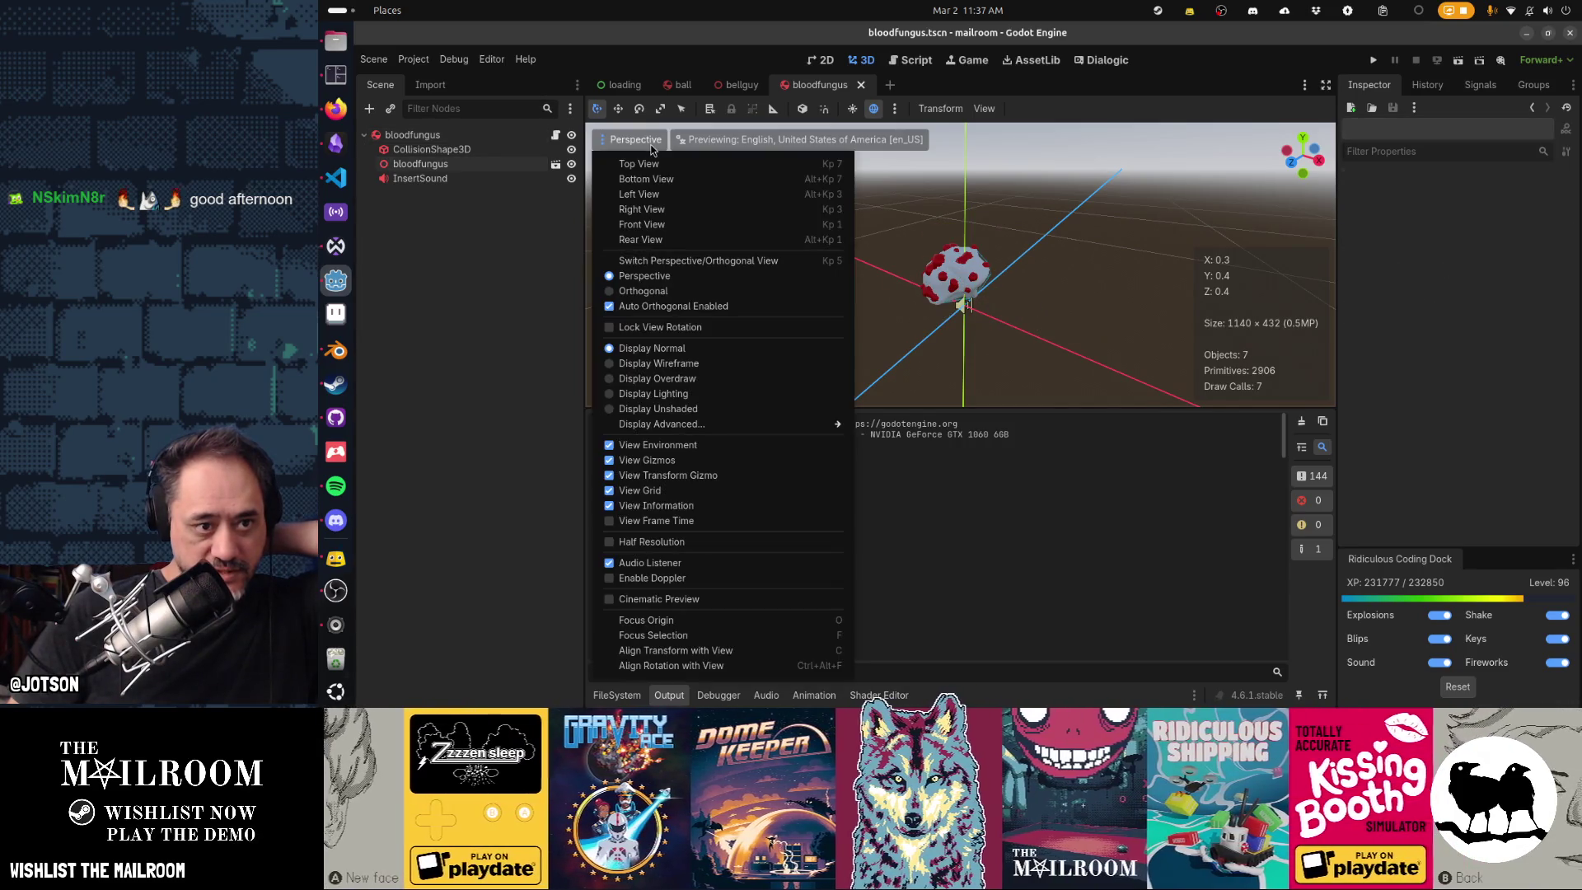
left_click(687, 364)
left_click(1019, 295)
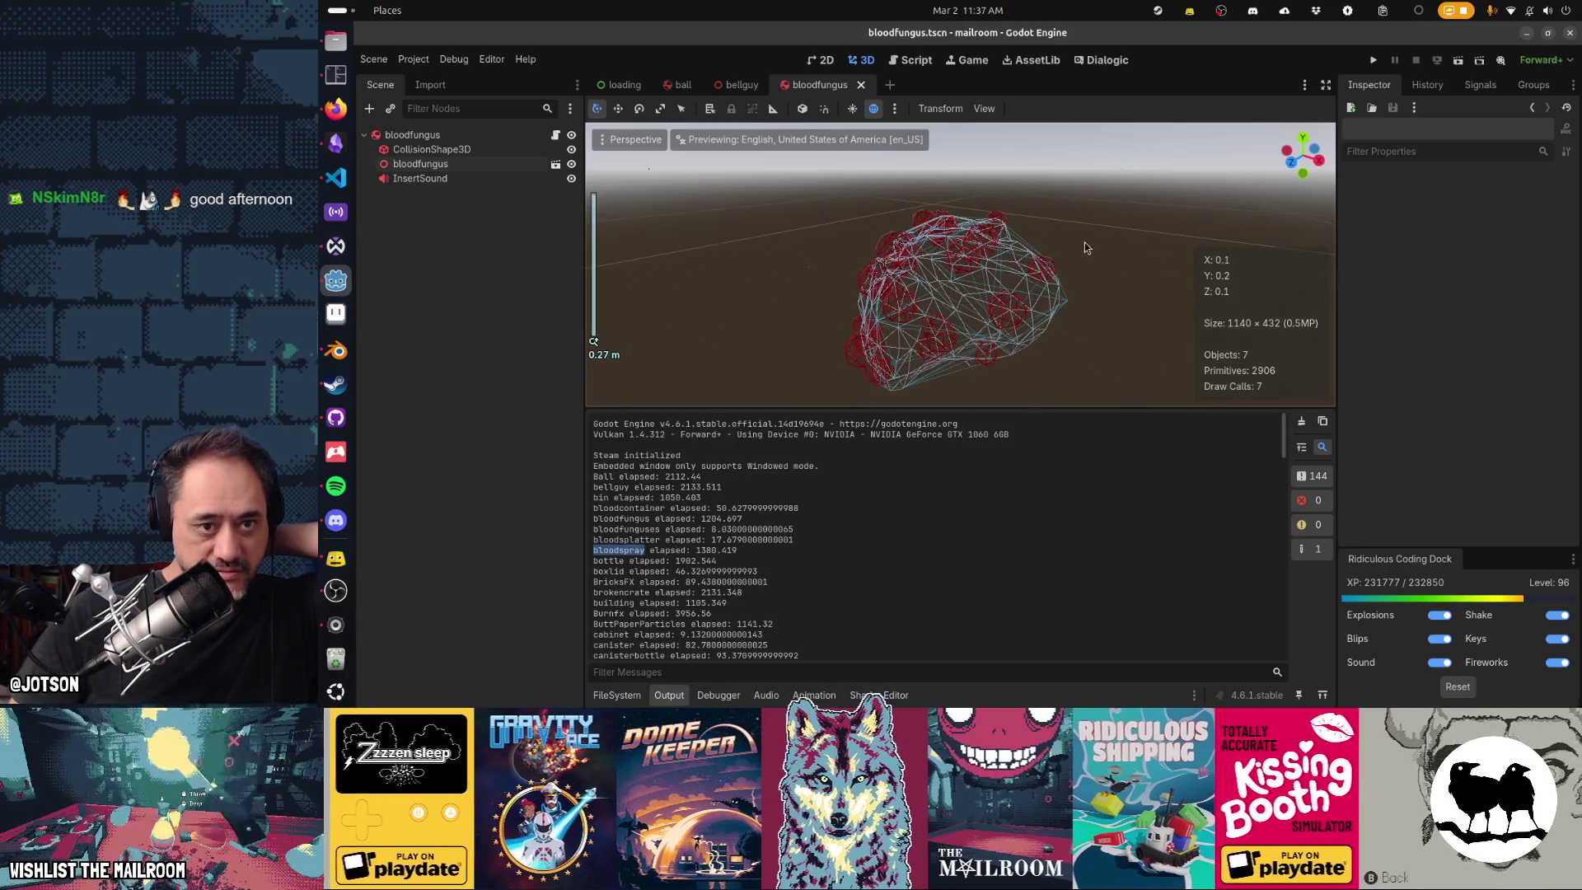
scroll(923, 288, "up", 3)
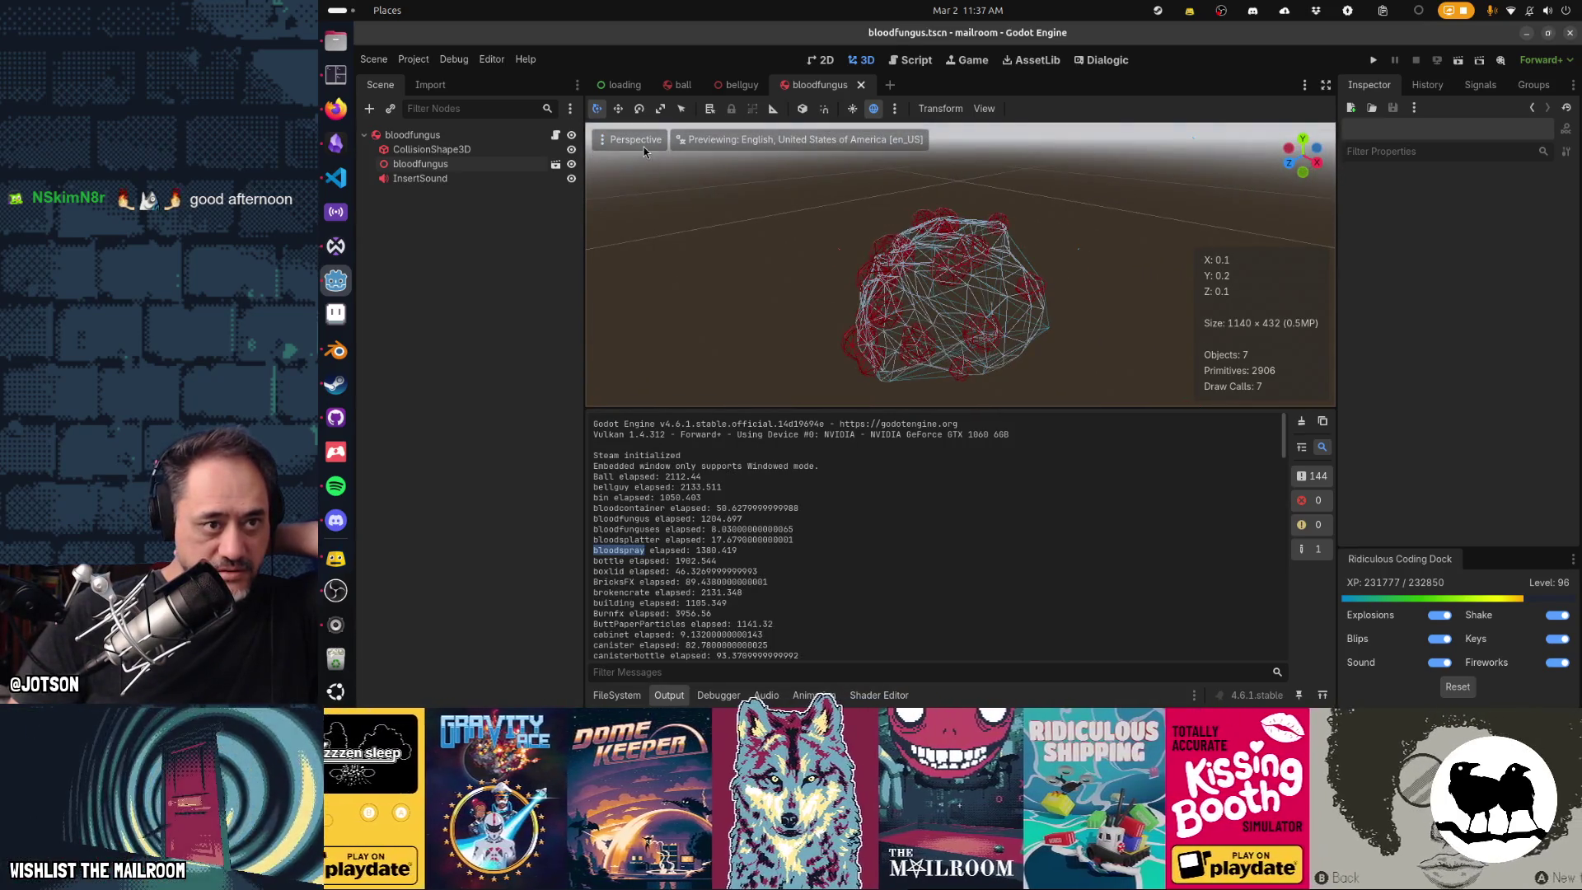
left_click(635, 140)
left_click(625, 348)
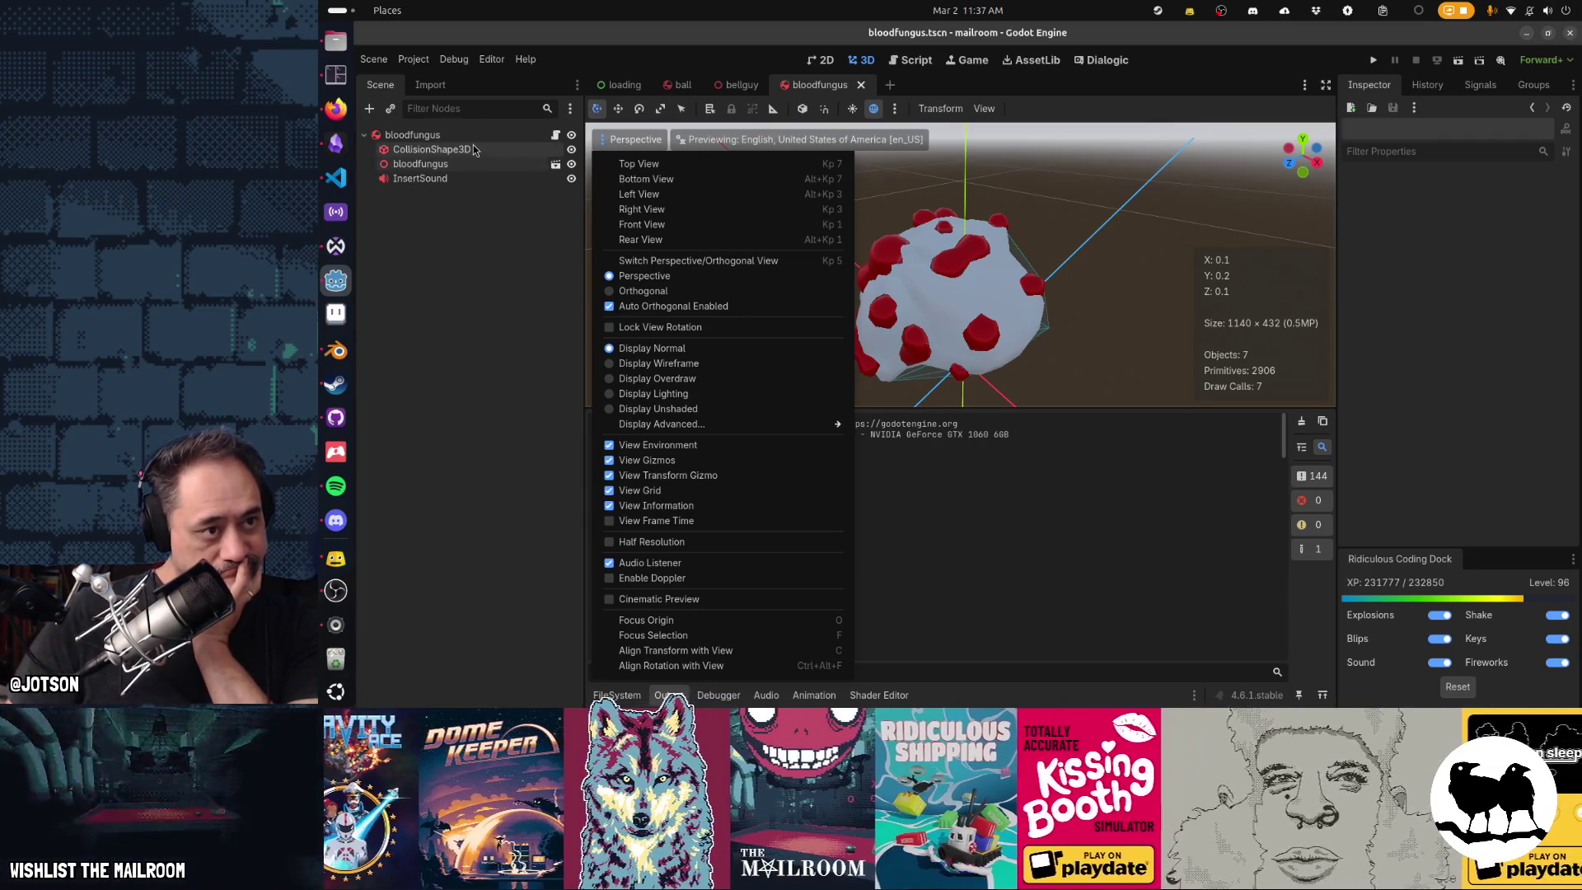
left_click(455, 171)
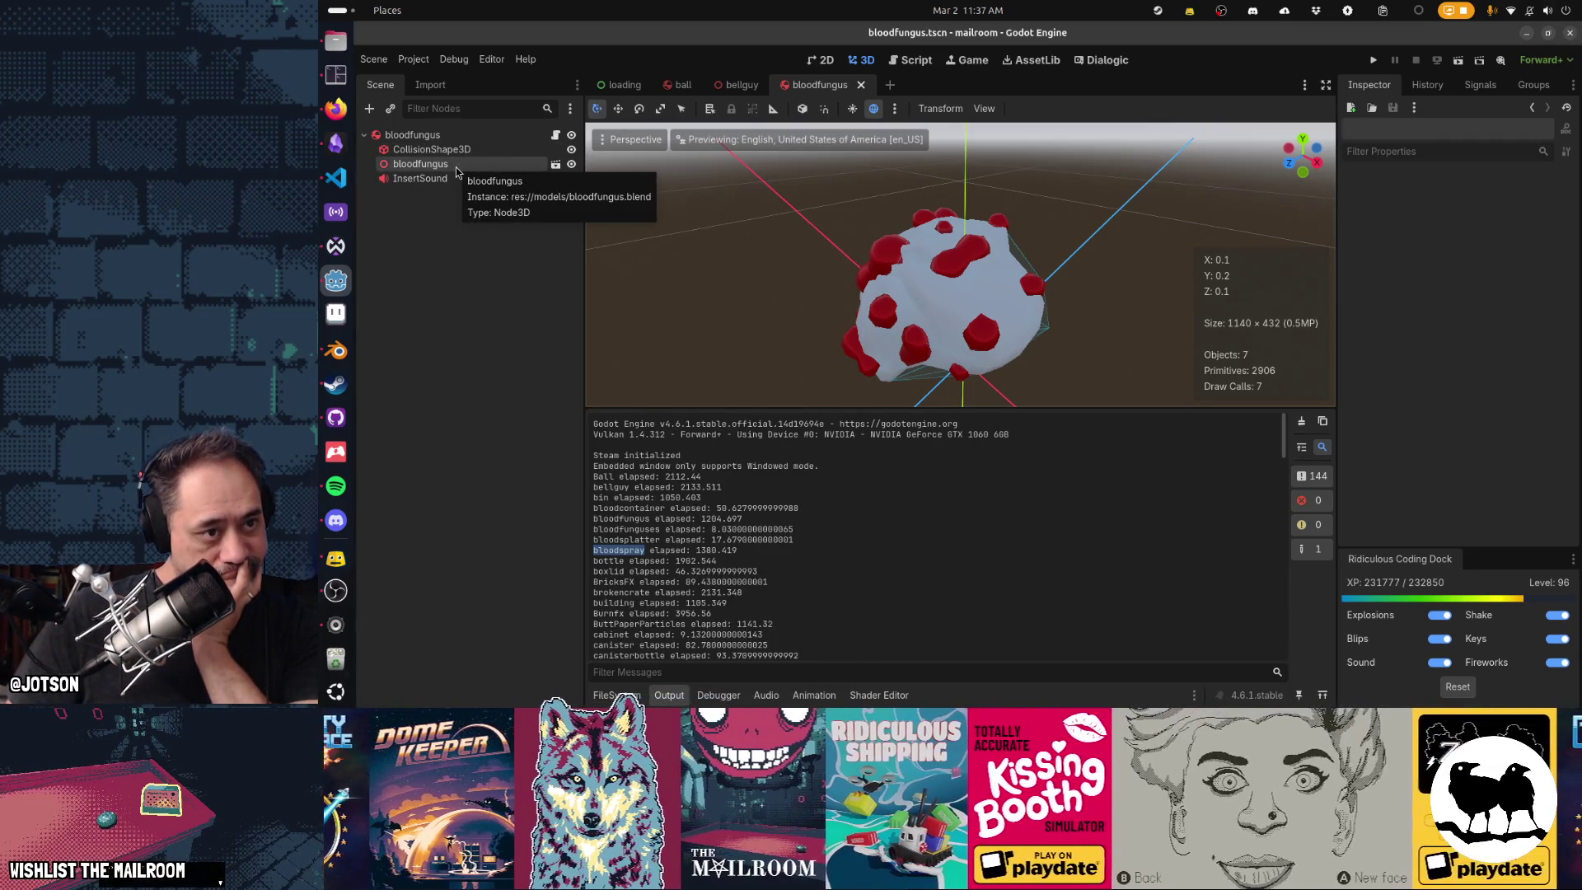
Enable Editable Children on the bloodfungus instance and select its blisters mesh.
left_click(456, 167)
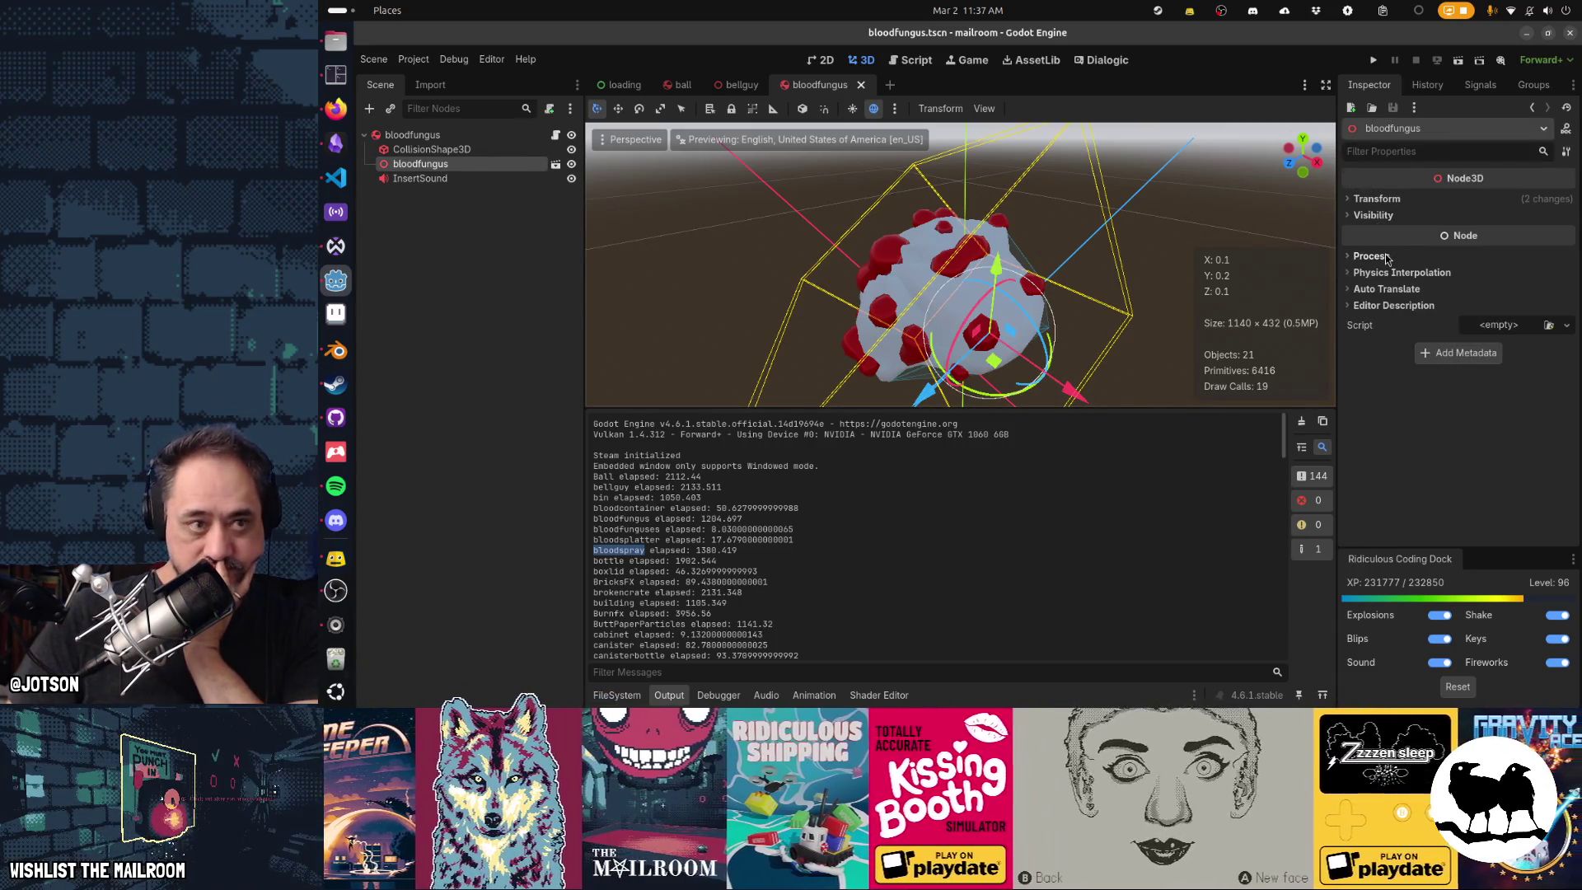
right_click(520, 167)
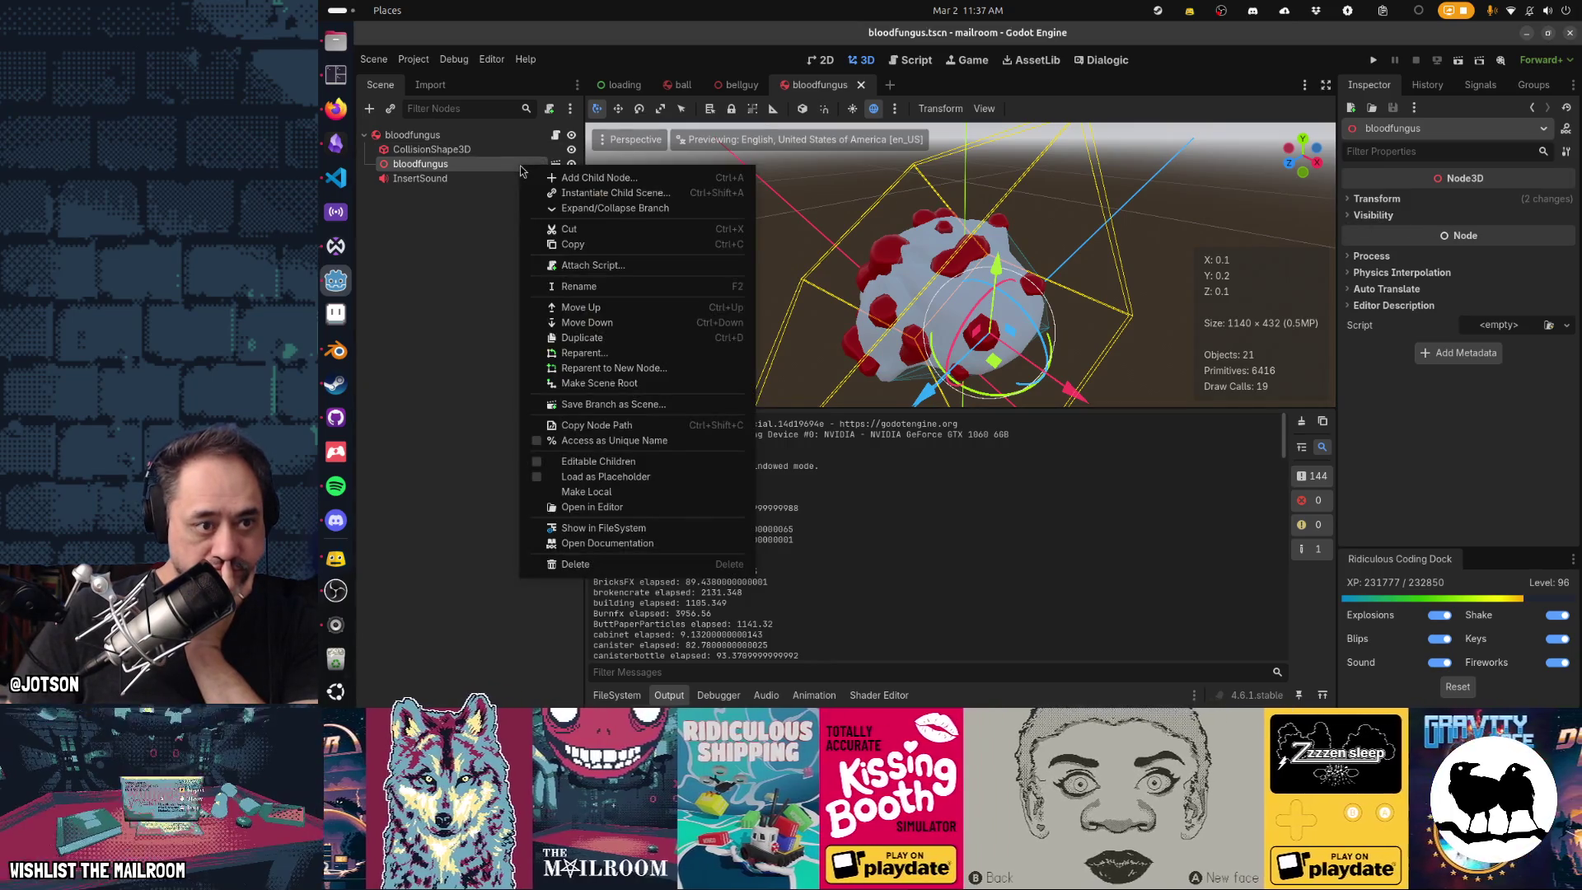
left_click(613, 463)
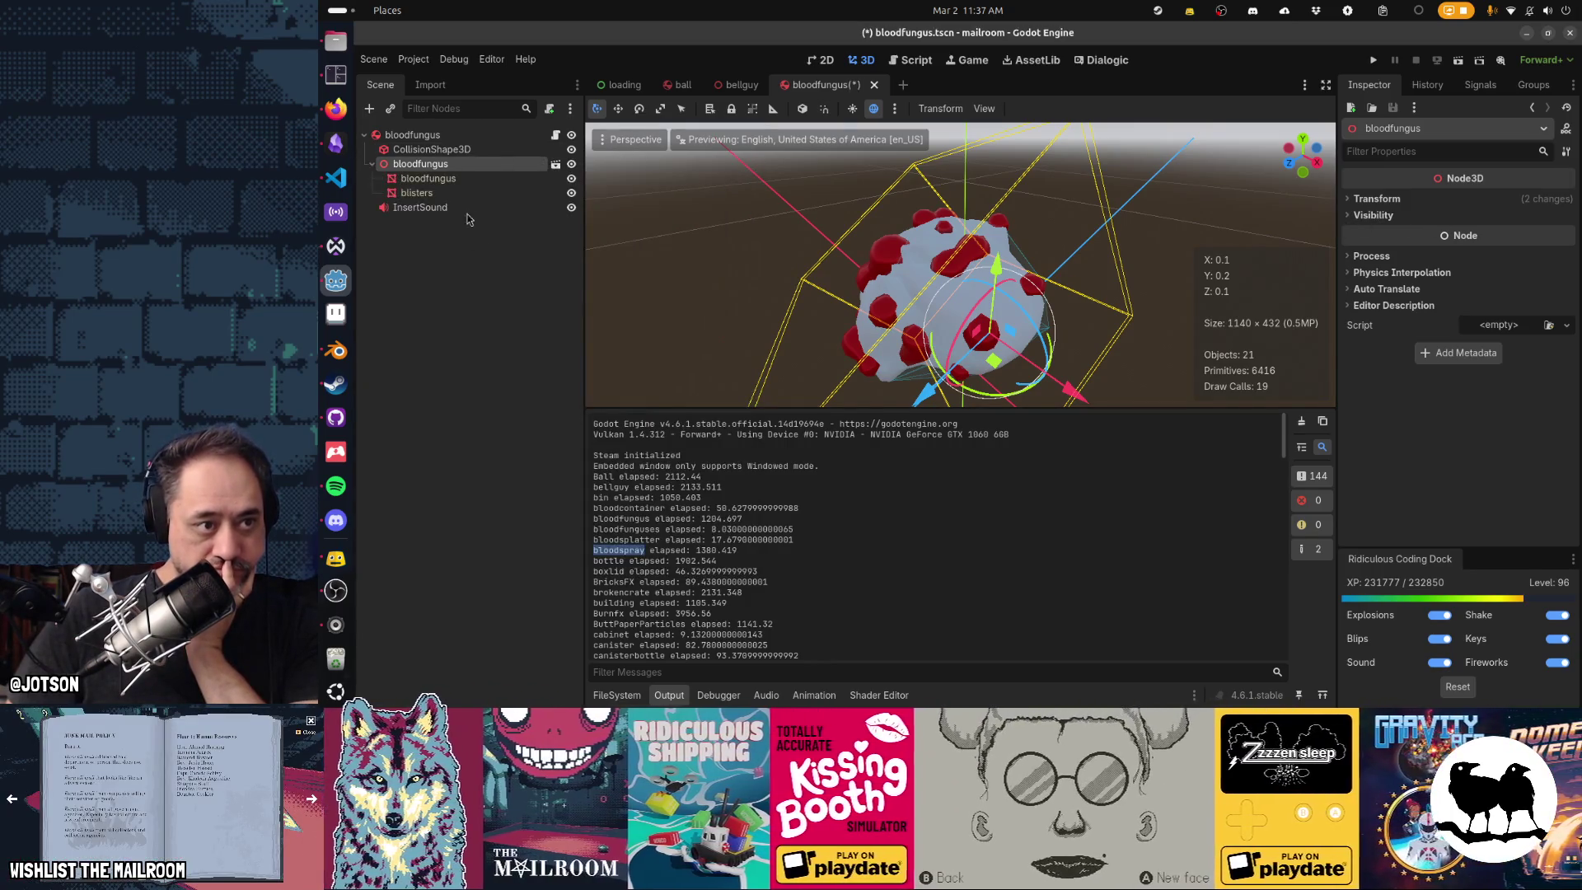
left_click(458, 180)
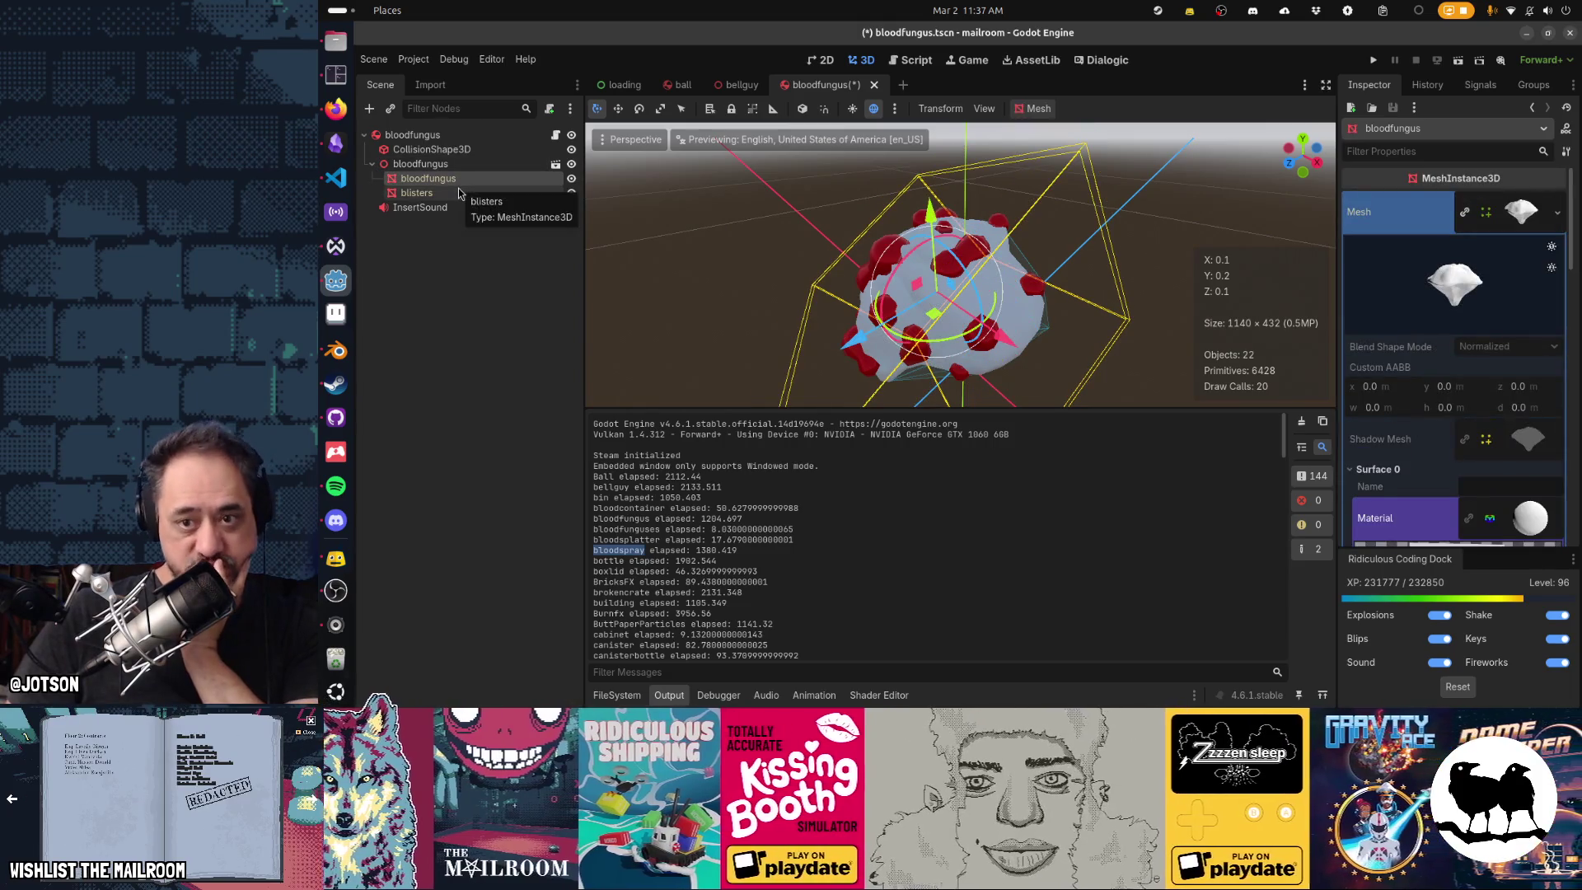
left_click(458, 192)
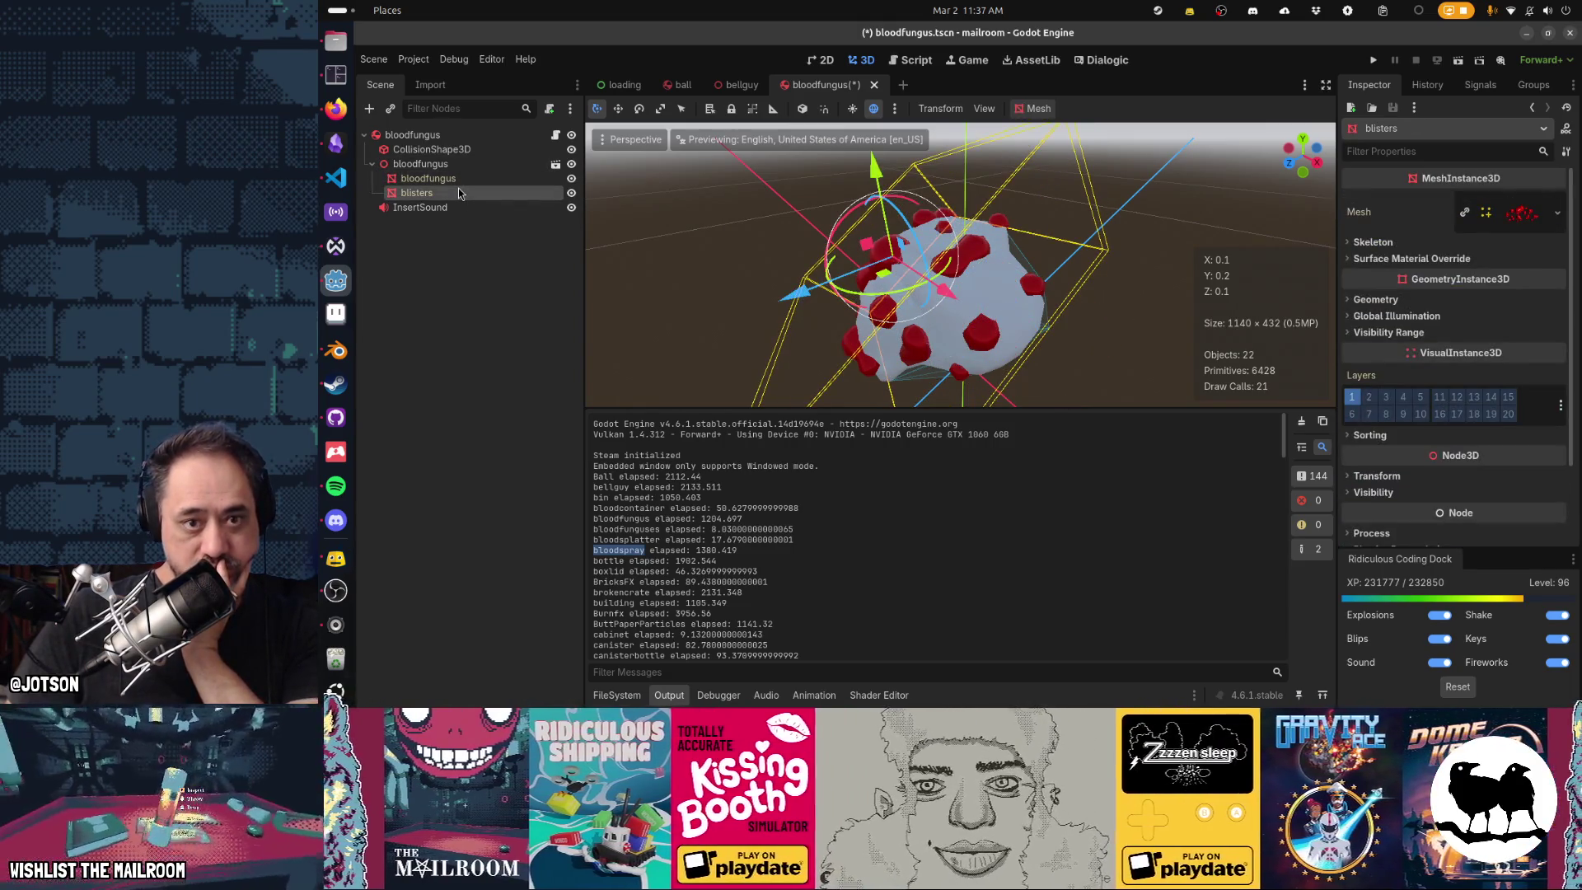
Inspect the blisters mesh's Surface 0 red blood material, then reselect the inner bloodfungus mesh.
left_click(1463, 261)
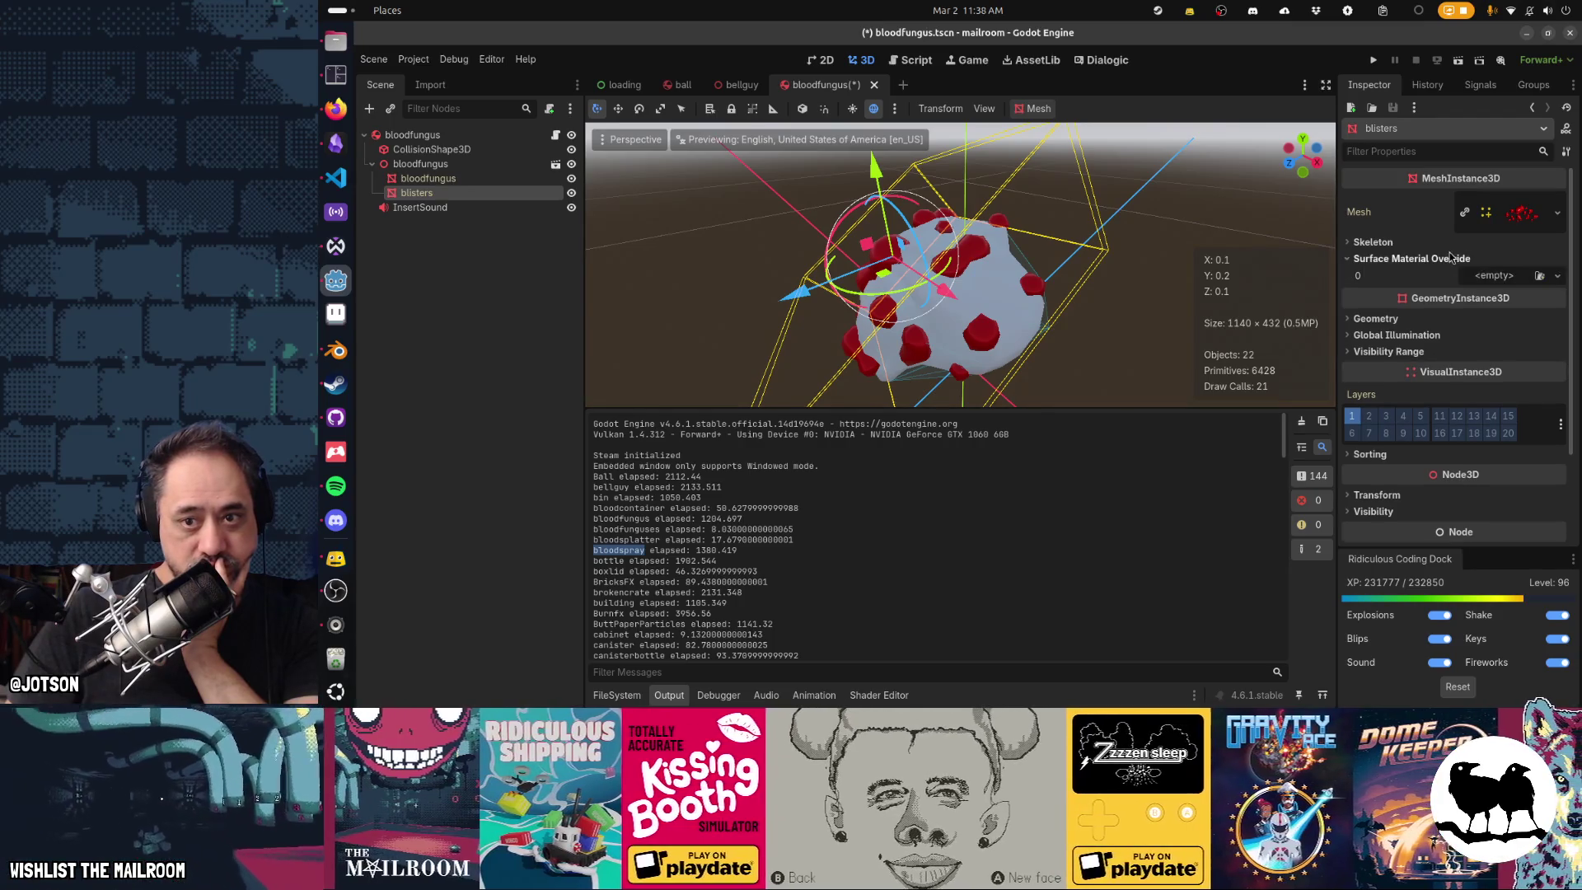
left_click(1454, 258)
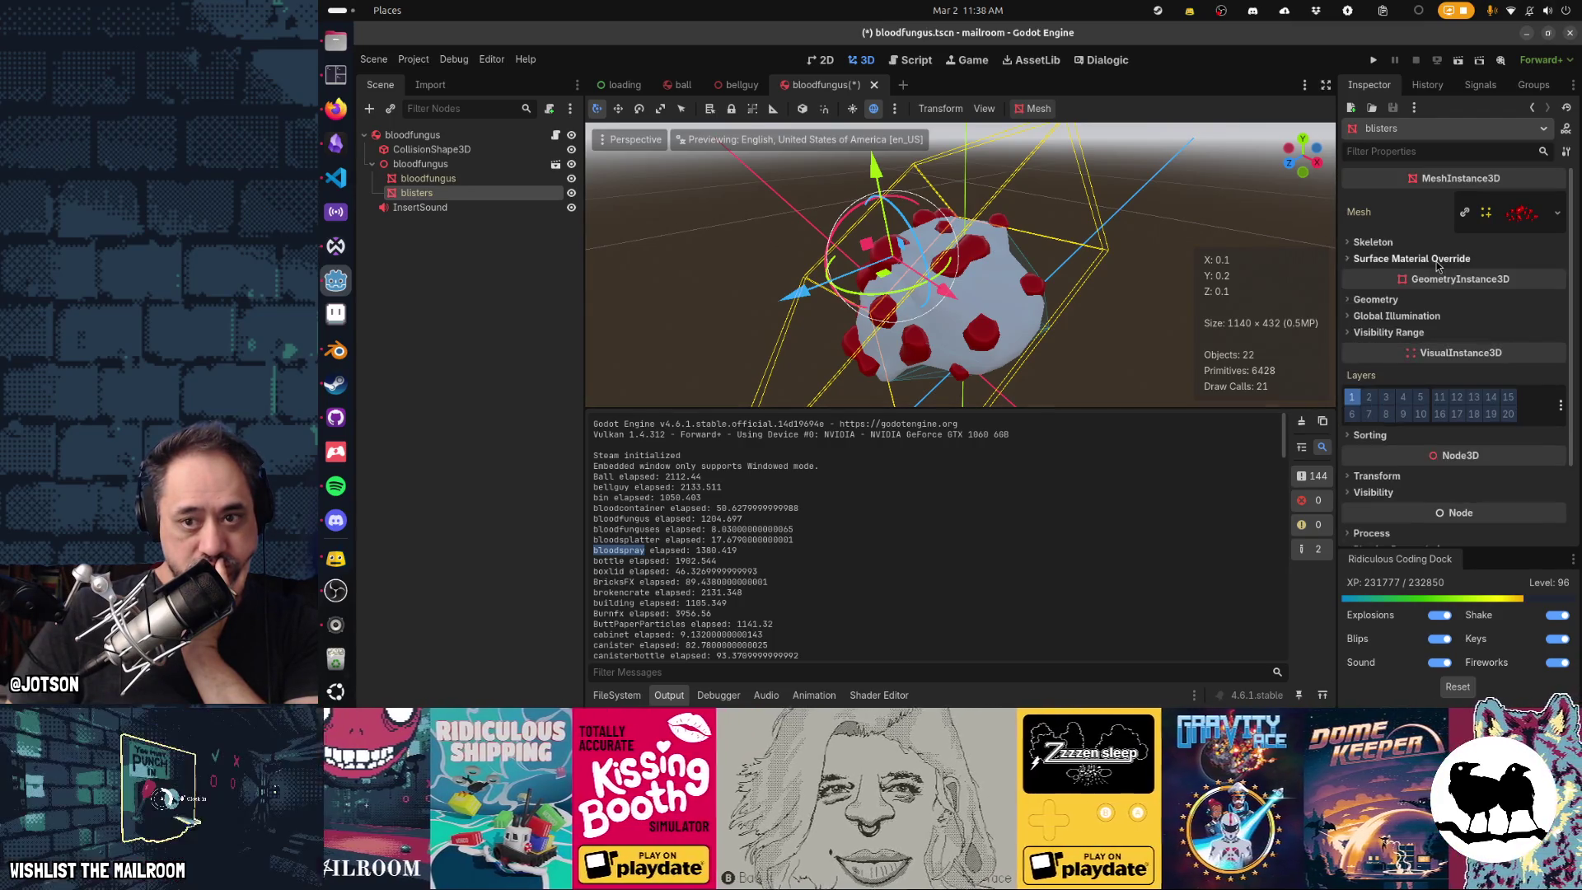
left_click(1514, 214)
scroll(1516, 227, "down", 2)
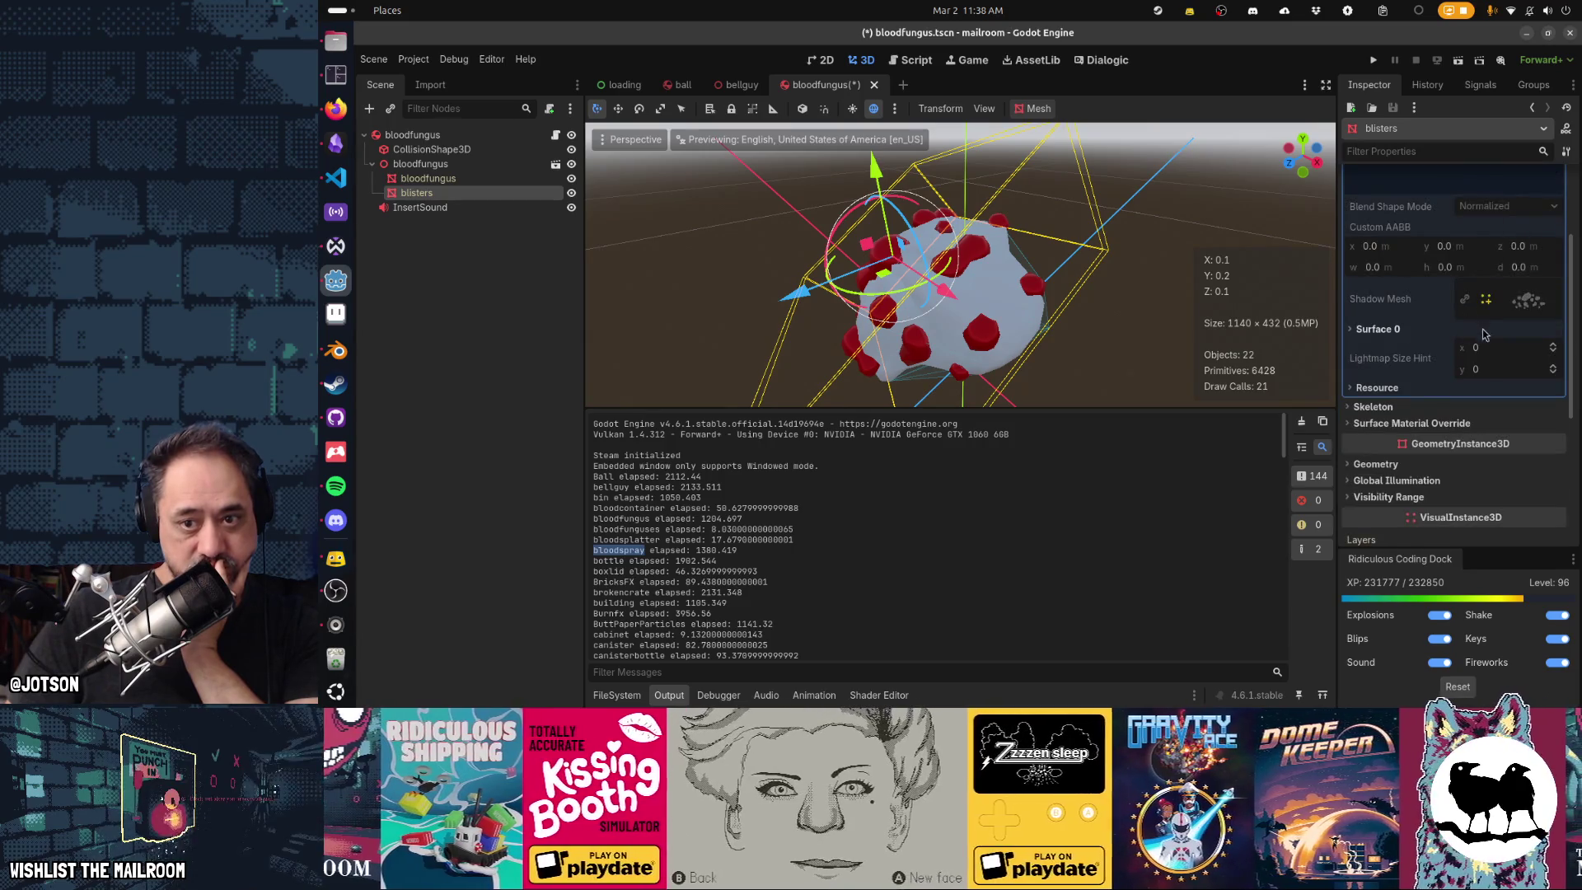
left_click(1374, 329)
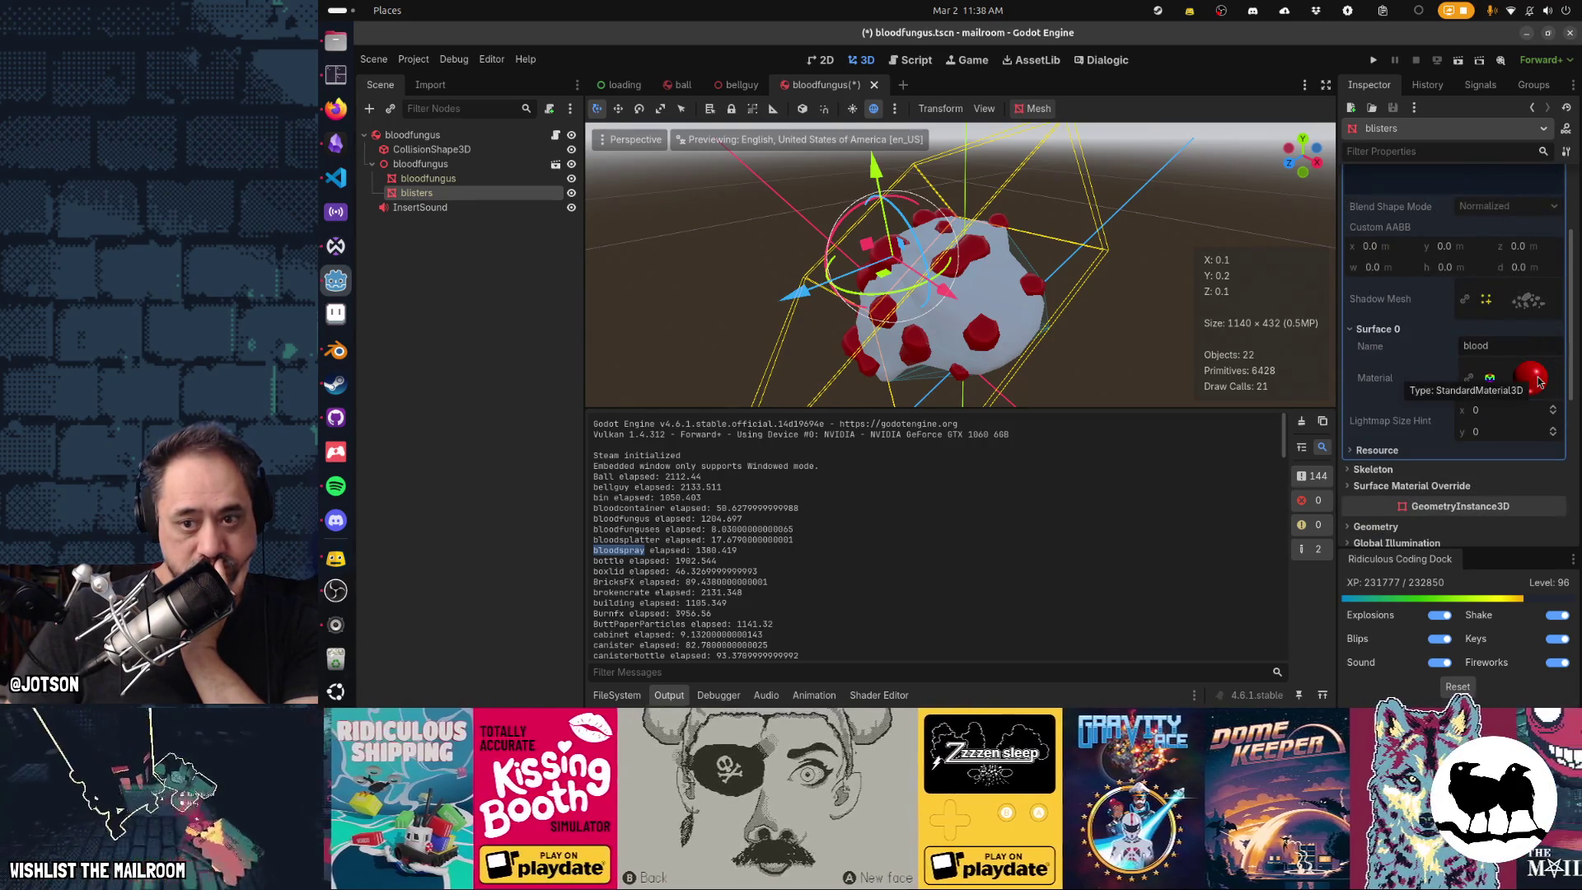
left_click(1538, 380)
scroll(1508, 321, "down", 3)
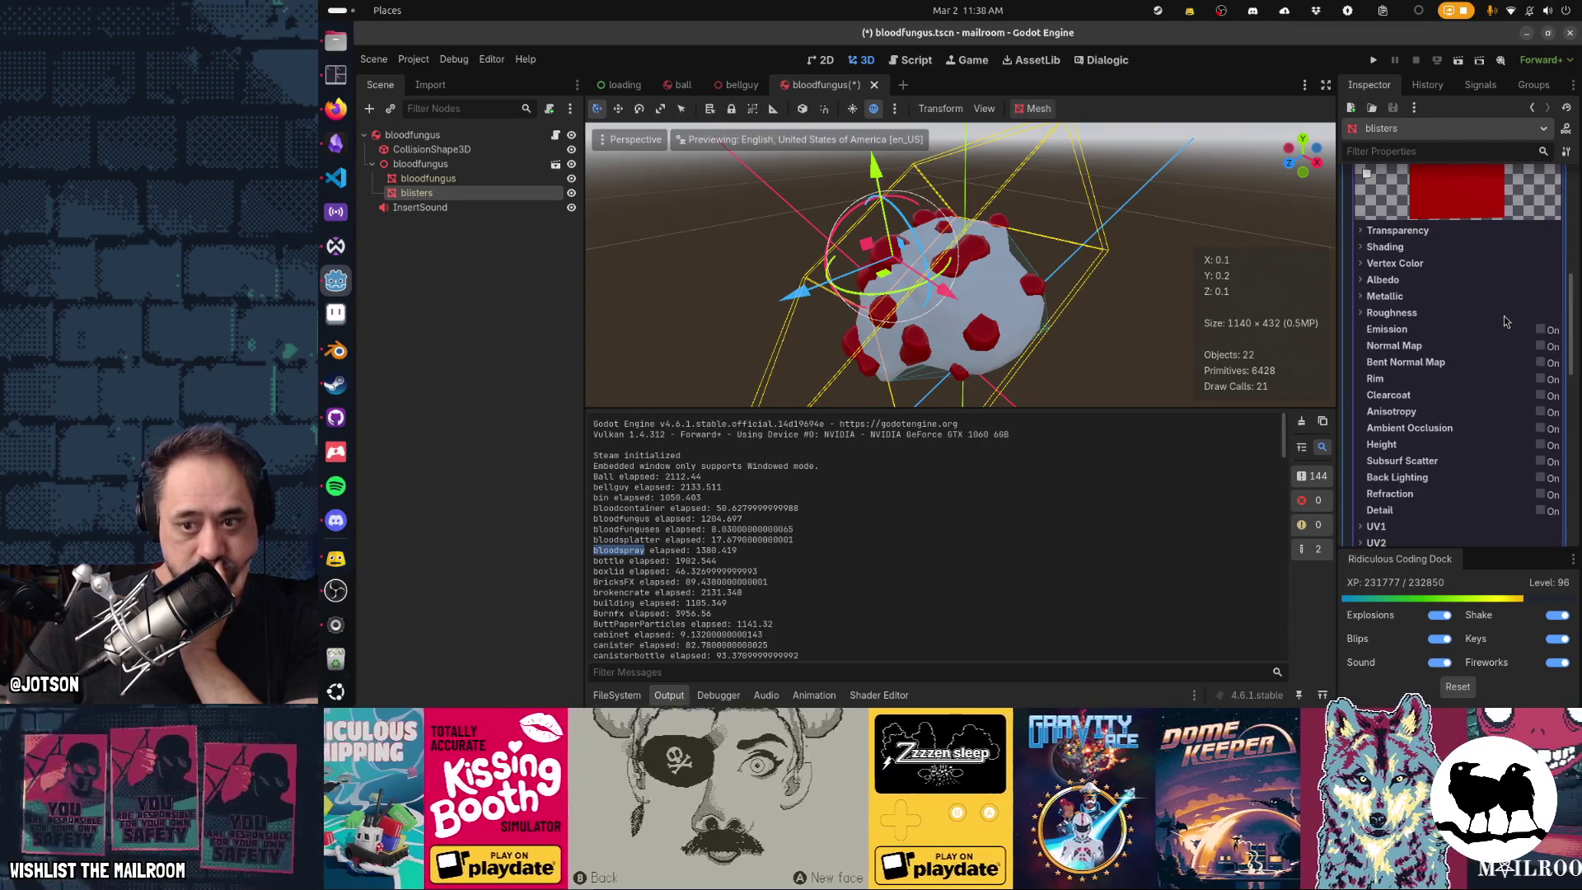
scroll(1505, 321, "down", 4)
scroll(1505, 322, "up", 5)
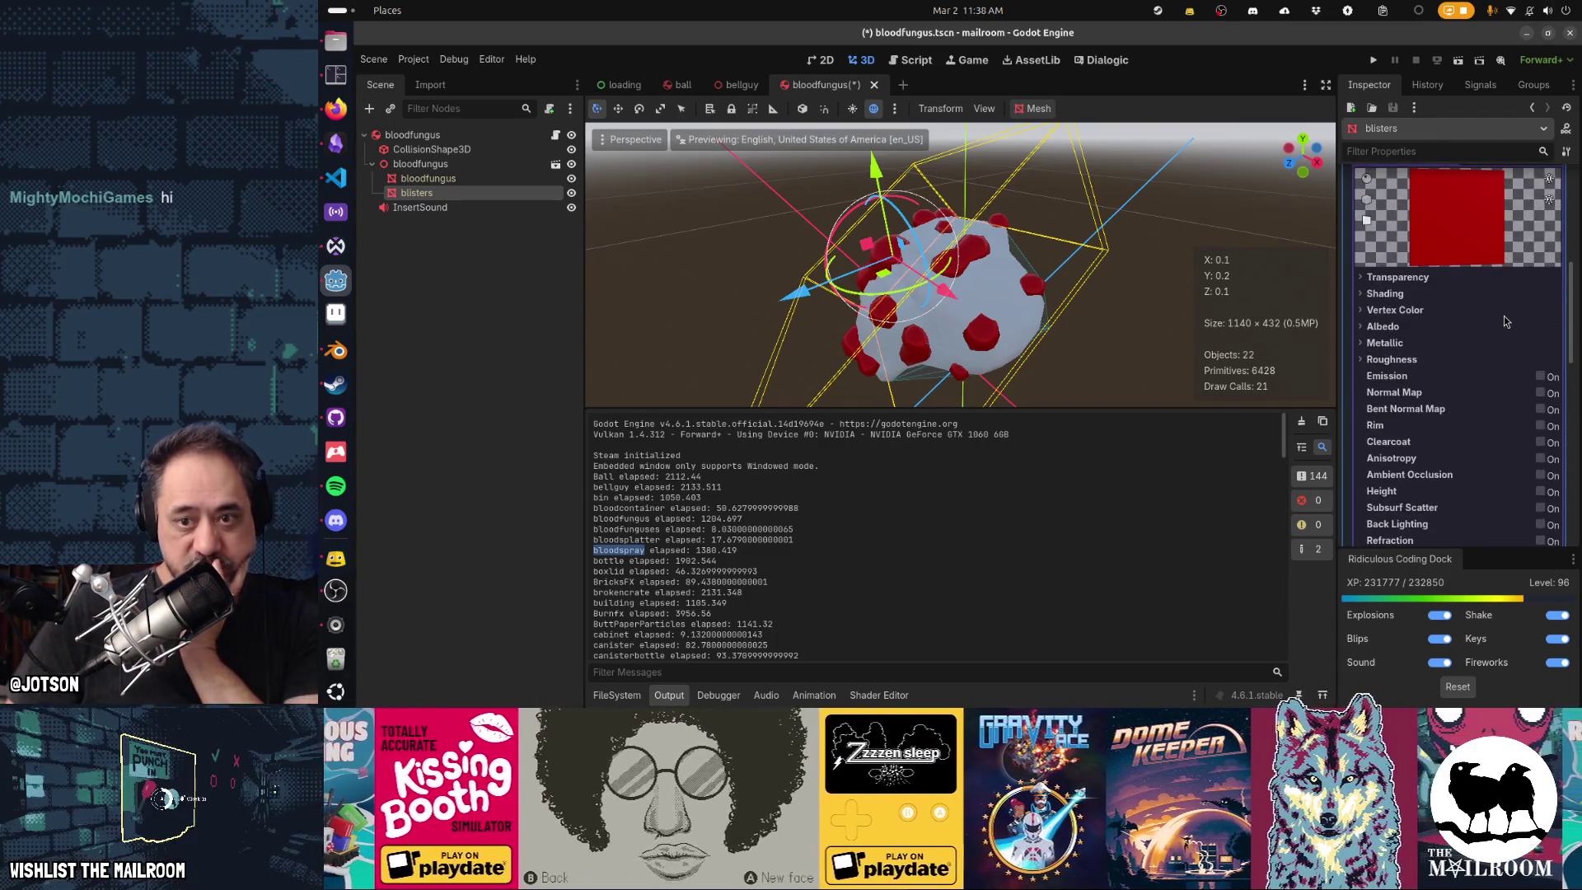
left_click(1411, 362)
left_click(486, 181)
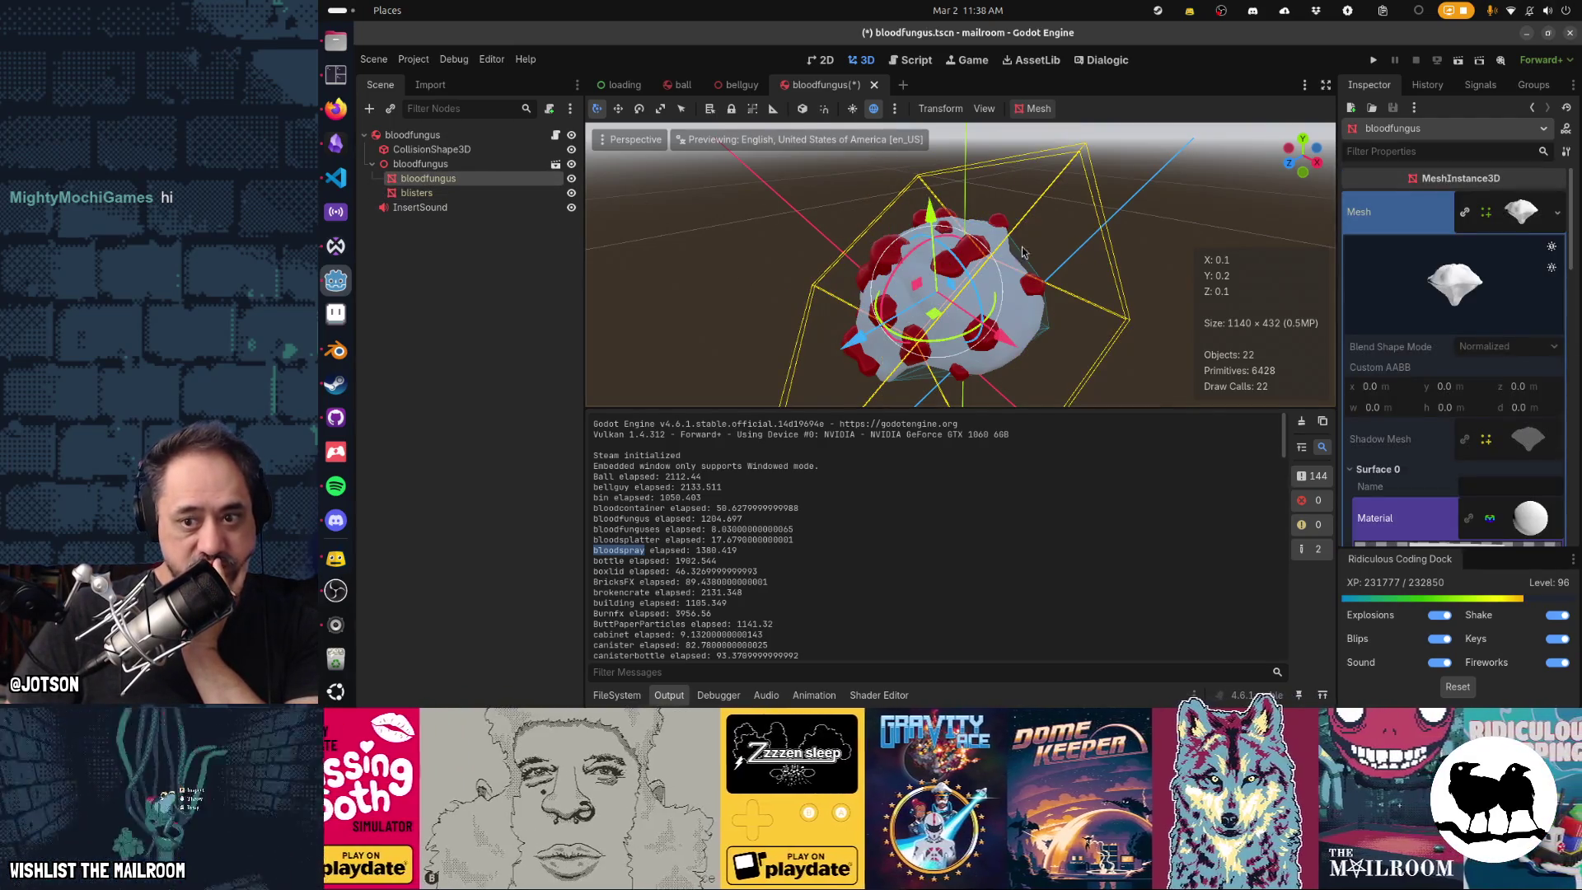
Expand the inner bloodfungus mesh's Surface 0 material and scroll through its settings.
scroll(1409, 319, "down", 3)
left_click(1463, 333)
scroll(1504, 341, "down", 5)
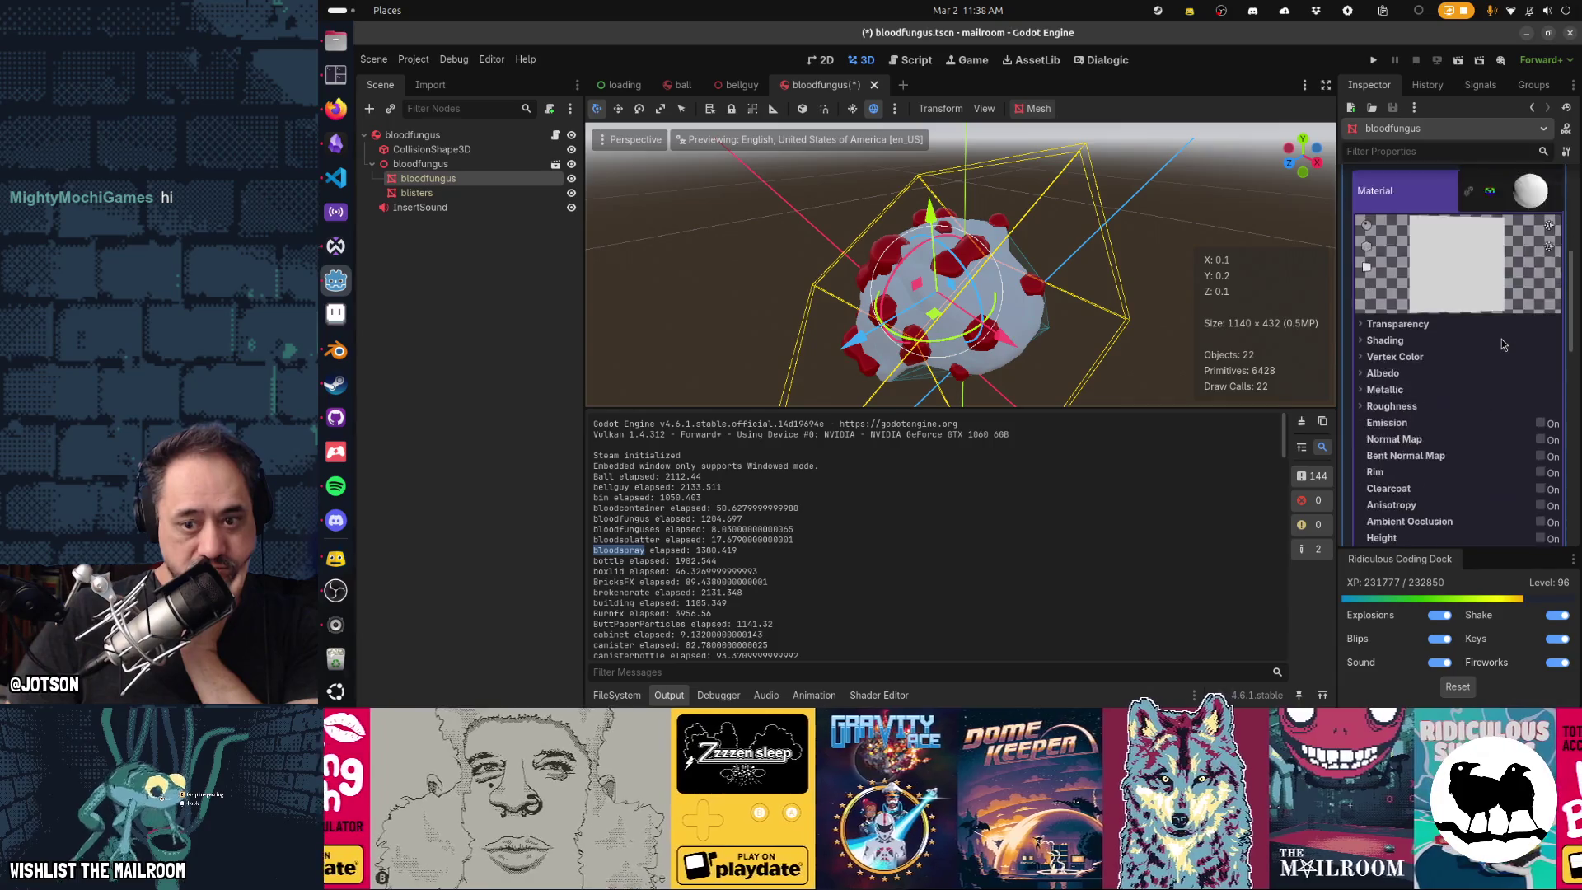
scroll(1501, 344, "down", 3)
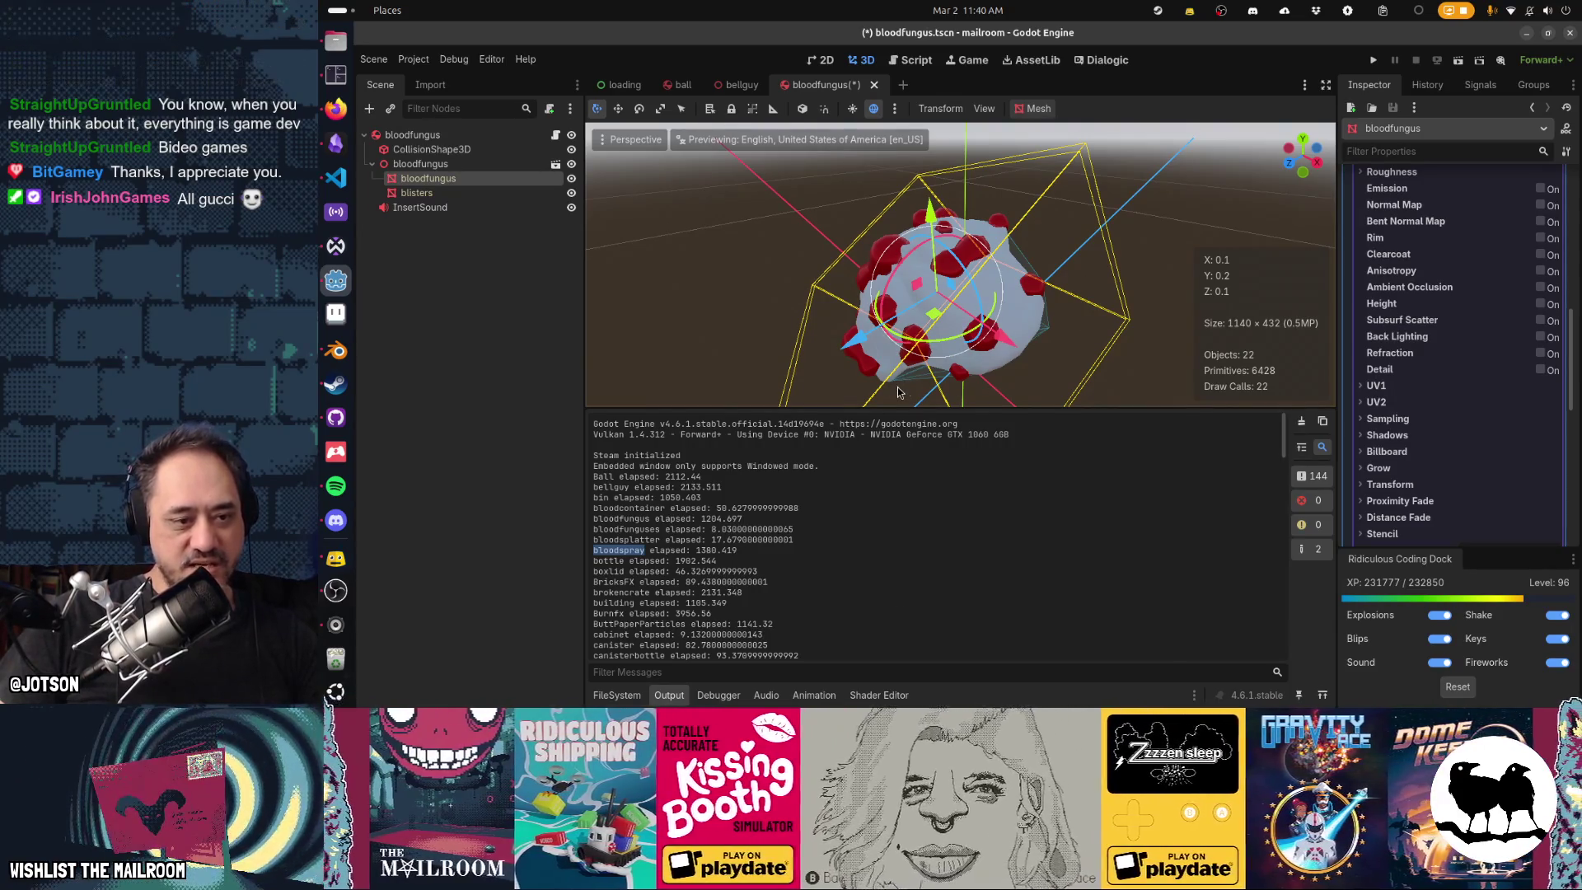
double_click(710, 518)
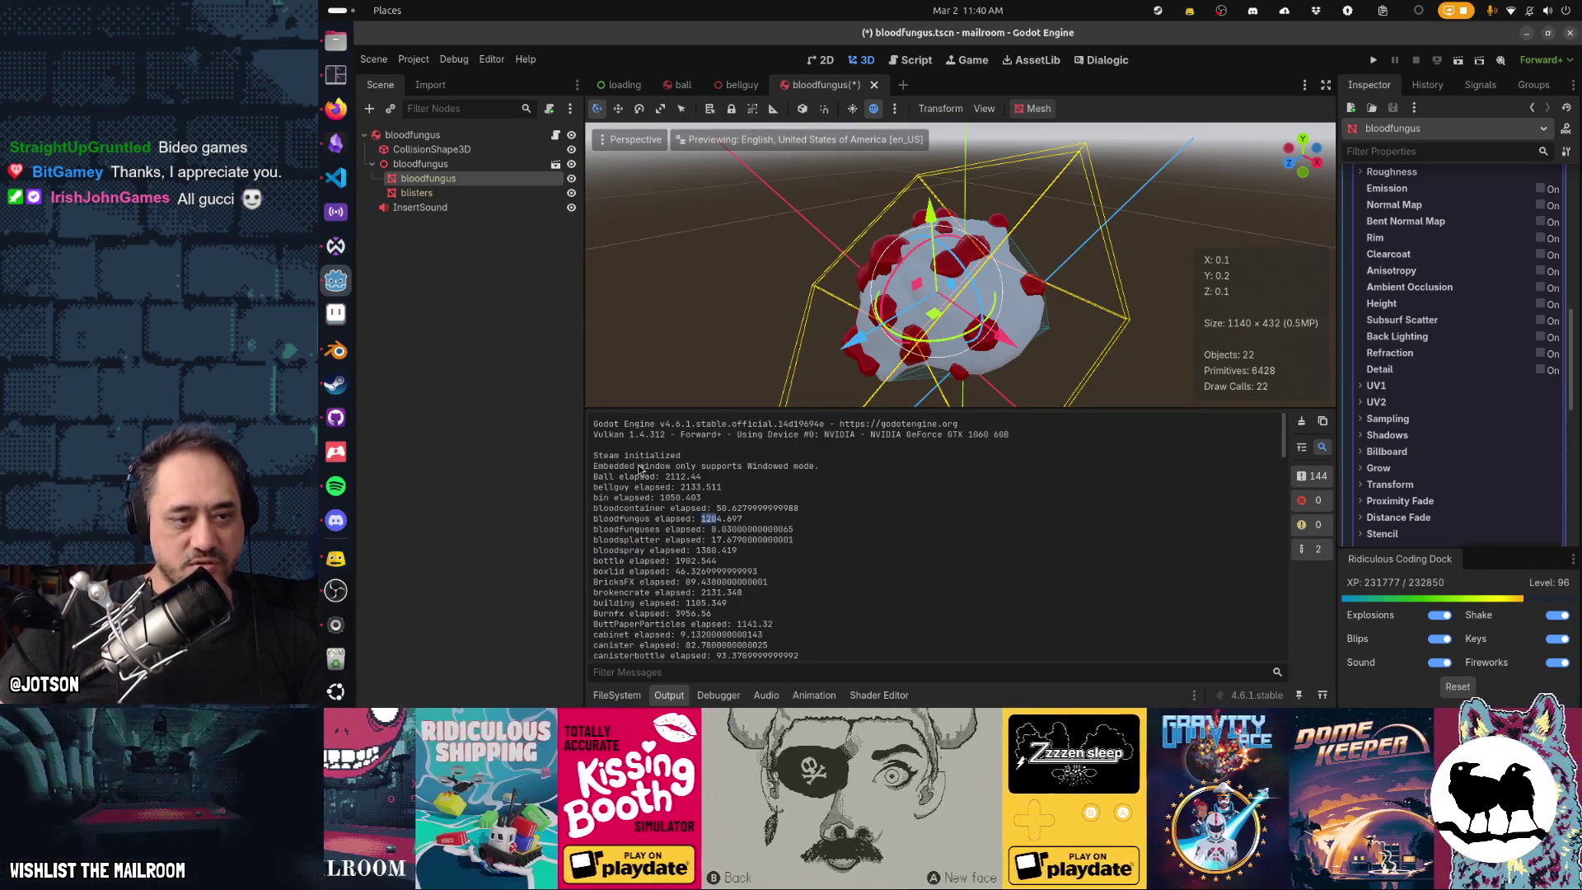
mouse_move(639, 466)
left_mouse_down()
mouse_move(701, 498)
mouse_move(691, 508)
left_mouse_up()
left_click(932, 525)
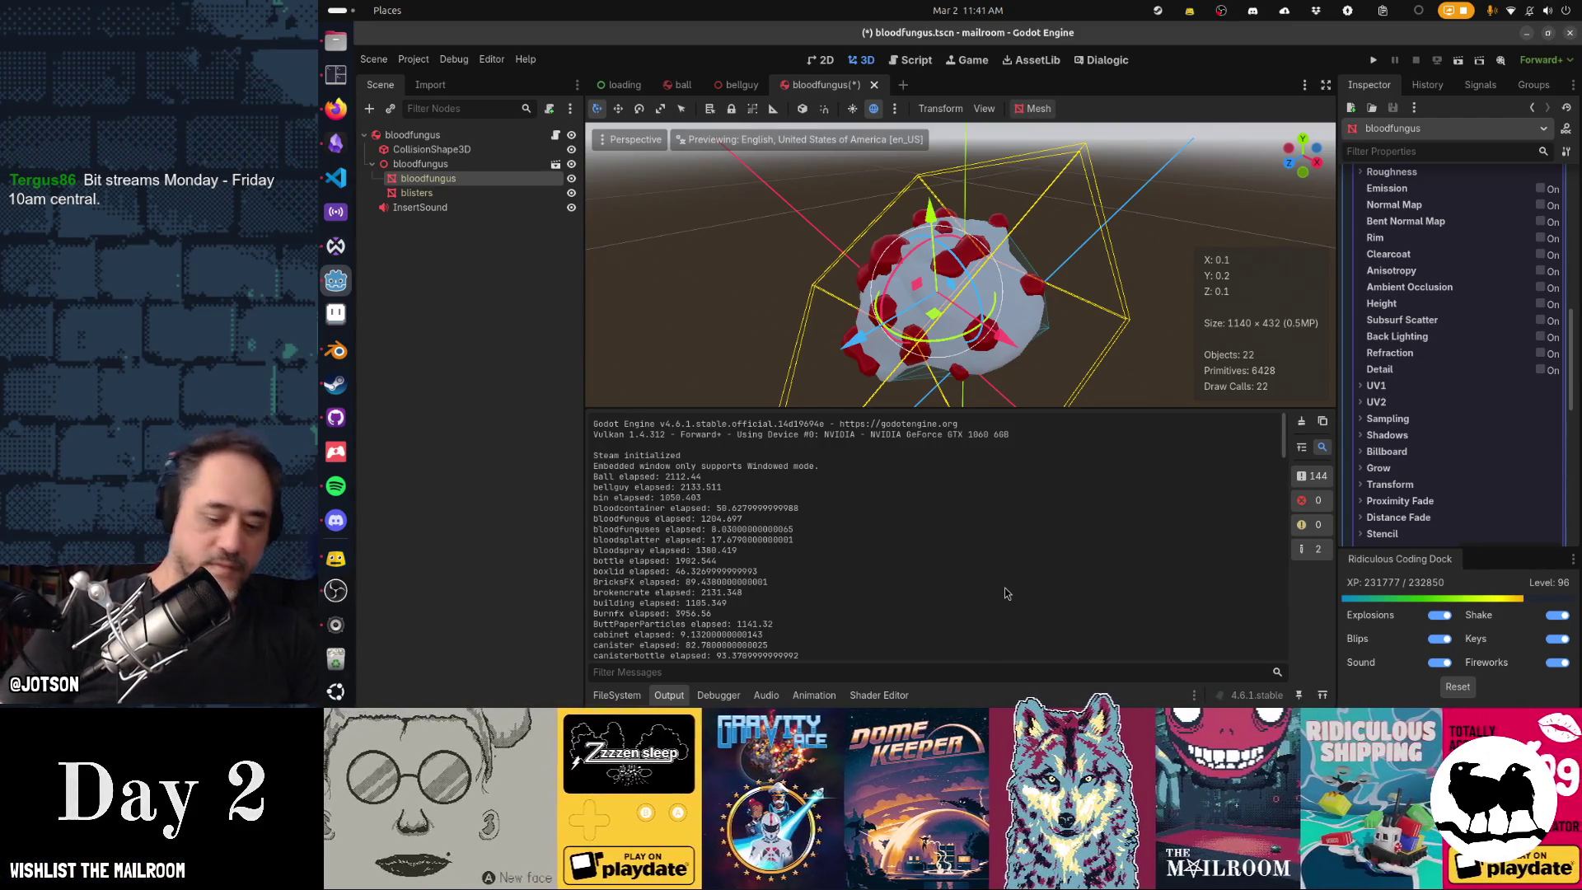
key("ctrl+shift+p")
Open bloodfunguses.tscn through the quick scene search.
key("Escape")
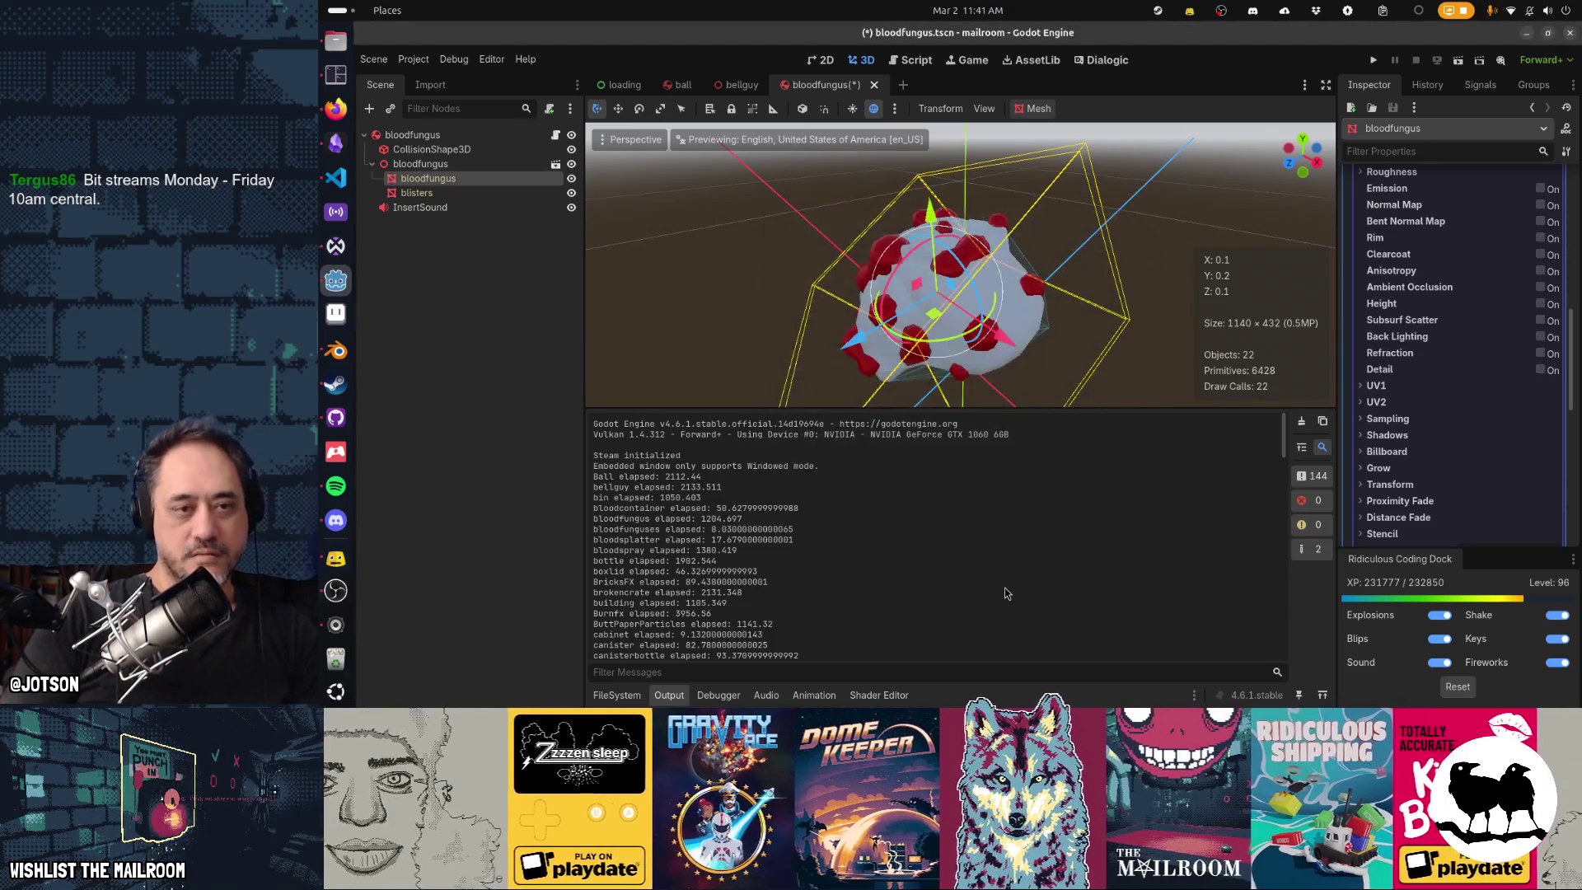
key("ctrl+shift+o")
type("bloddfungeses")
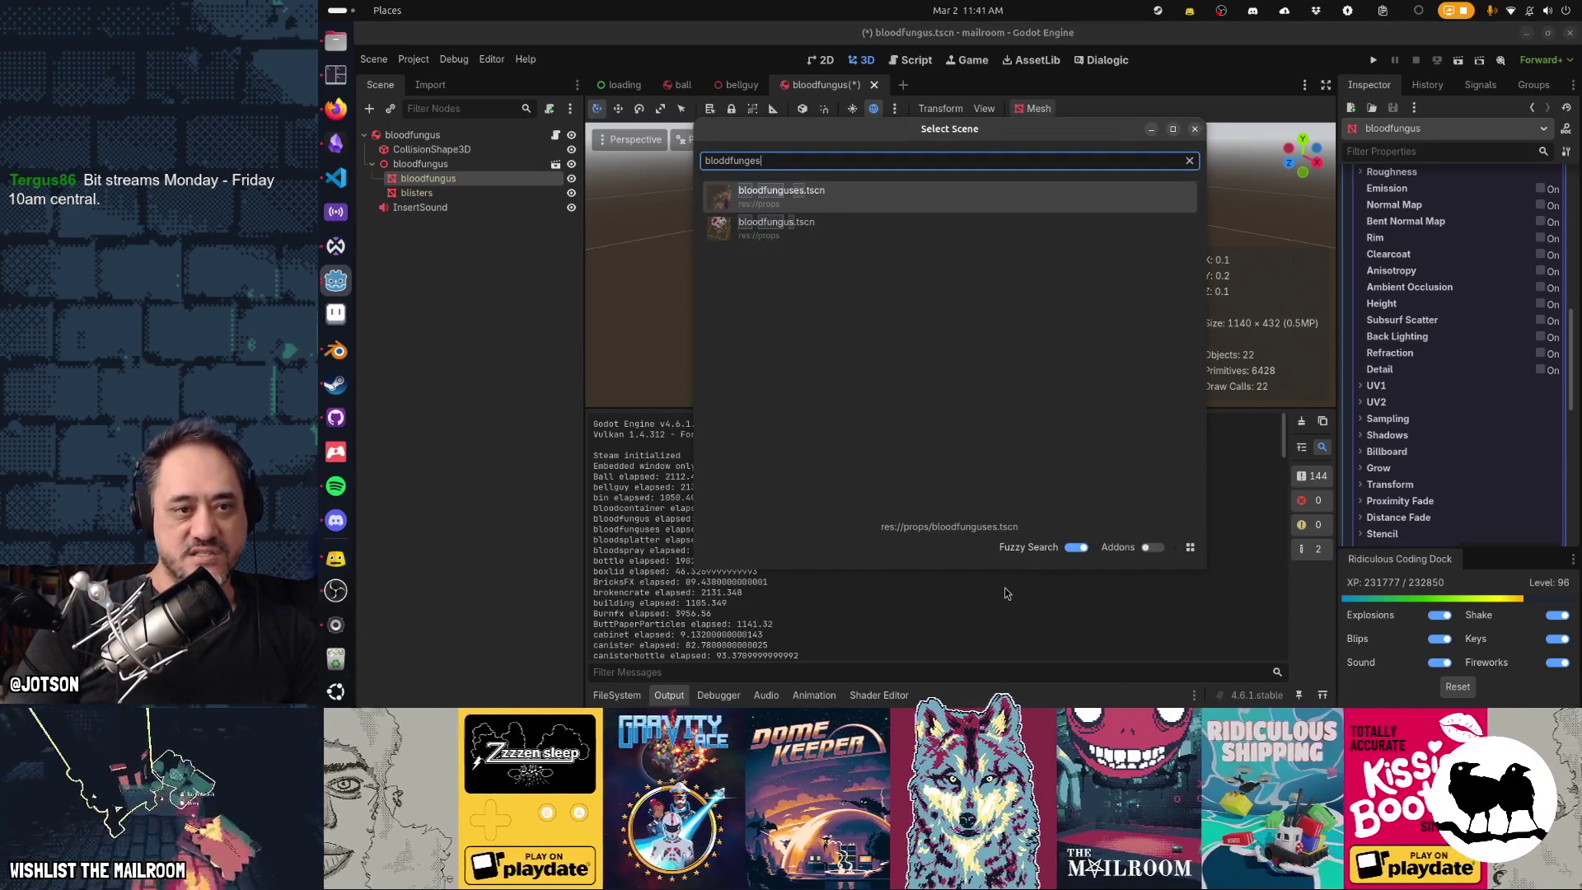
key("Return")
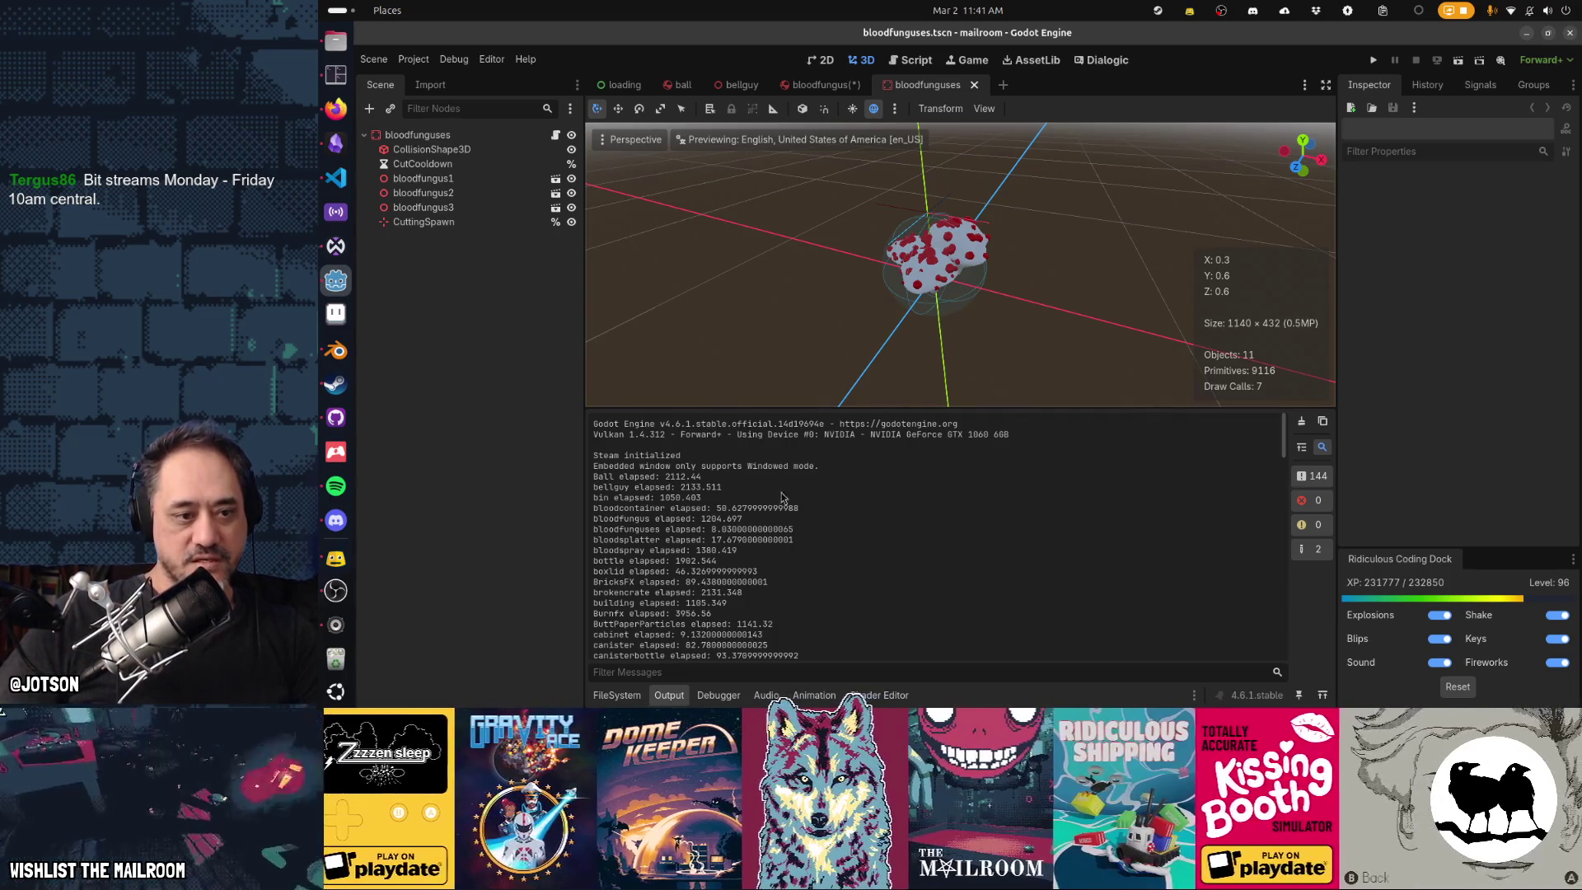
Highlight the bloodfunguses, bellguy, bin and bloodfungus timing lines in the Output log.
mouse_move(711, 529)
left_mouse_down()
mouse_move(753, 529)
mouse_move(591, 521)
left_mouse_up()
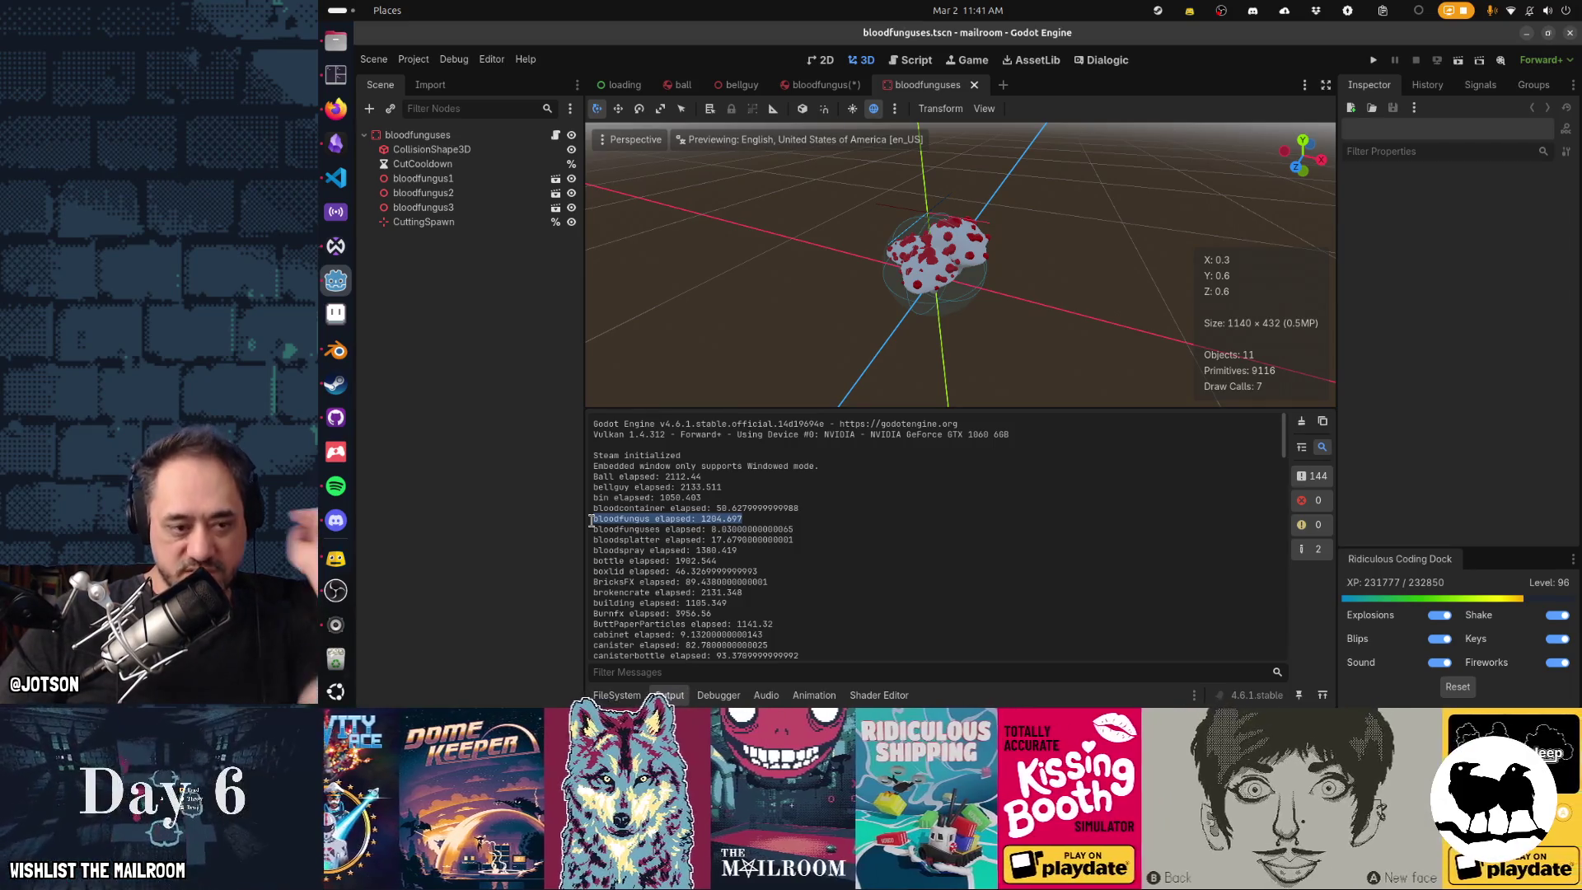
left_click_drag(598, 532, 795, 531)
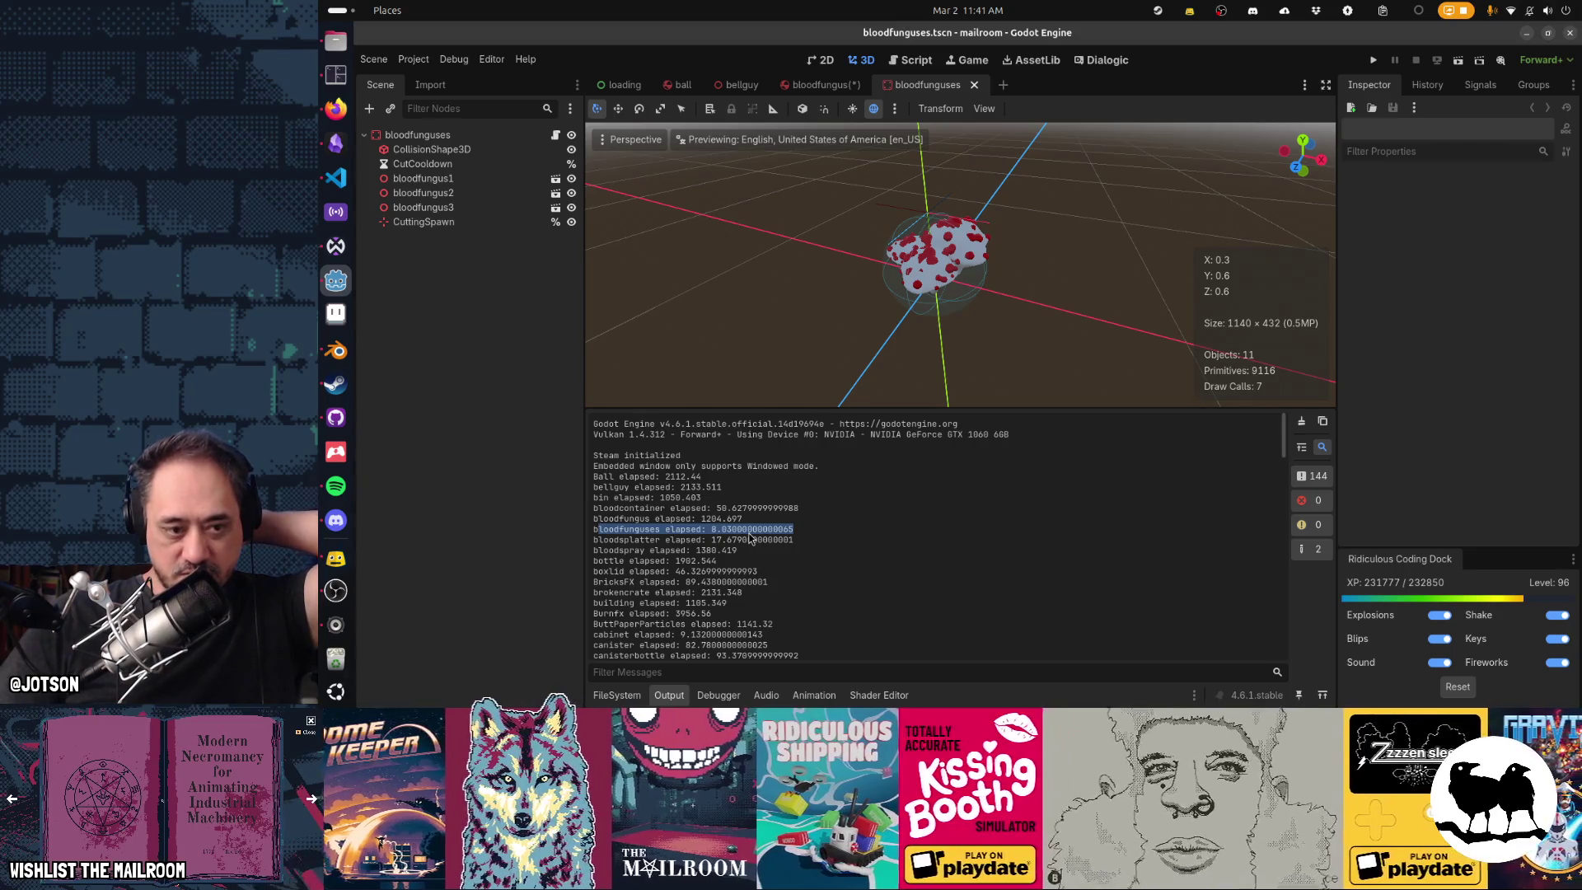
mouse_move(604, 465)
left_mouse_down()
mouse_move(659, 503)
mouse_move(630, 510)
mouse_move(739, 519)
left_mouse_up()
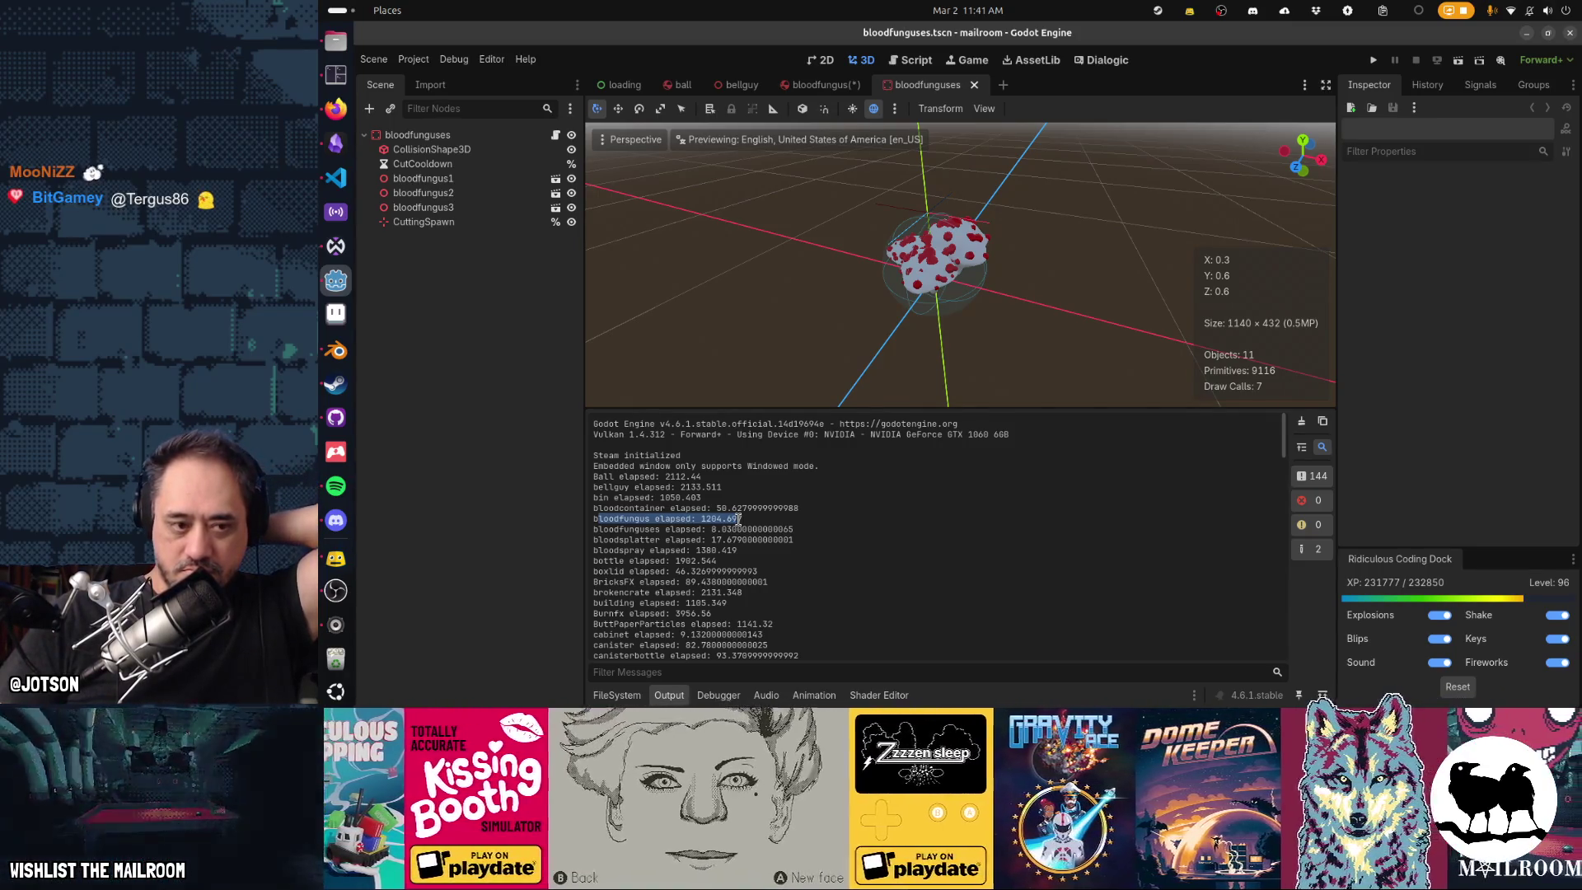
left_click(609, 478)
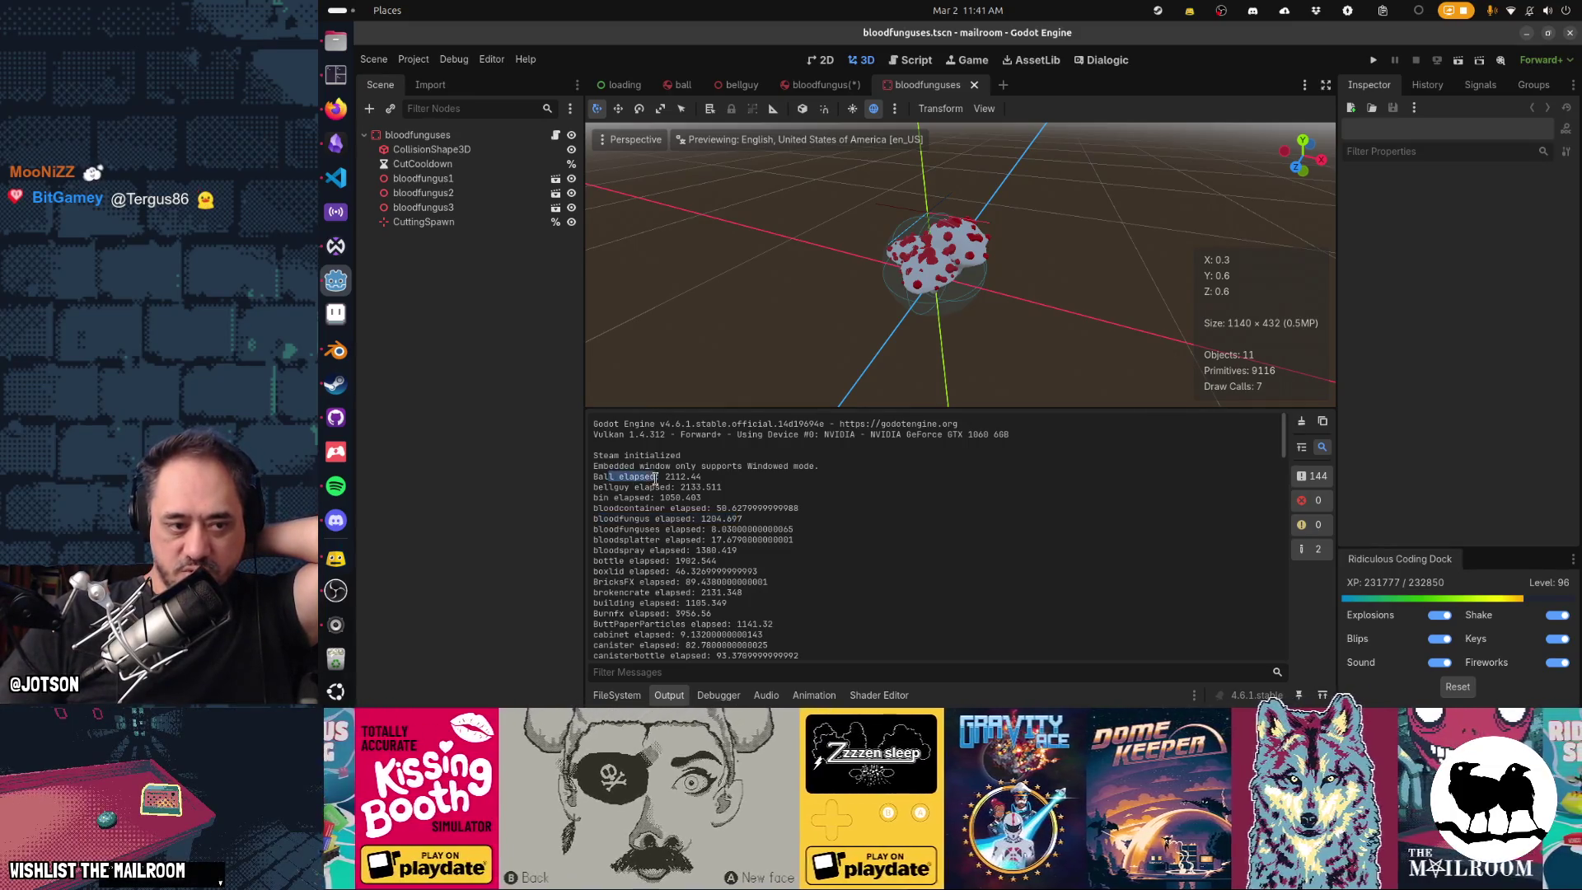
left_click_drag(610, 498, 709, 524)
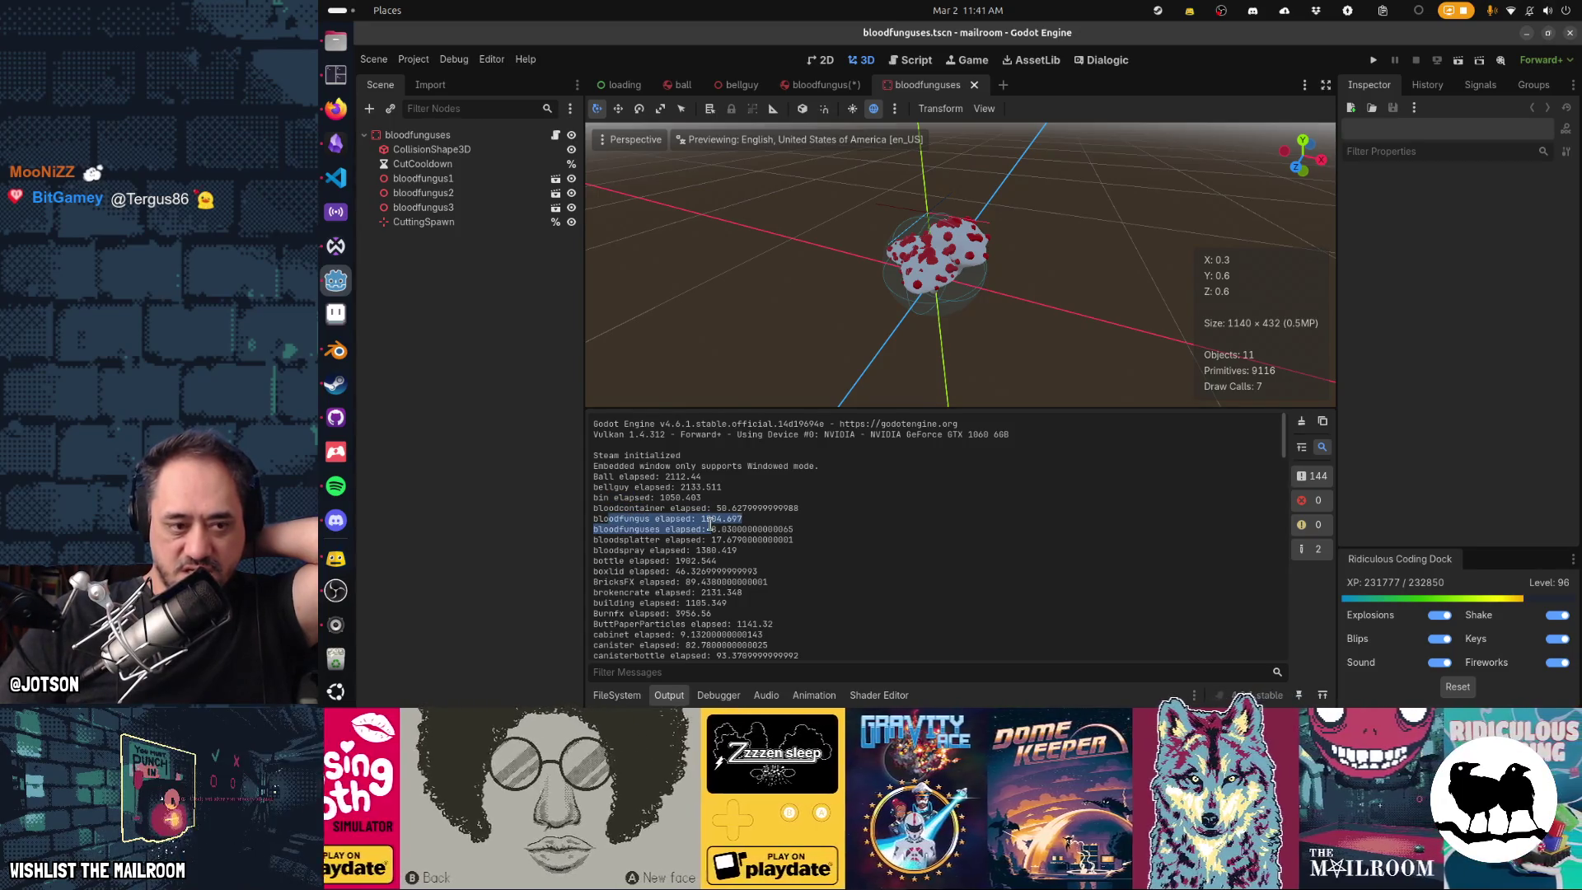
left_click(752, 523)
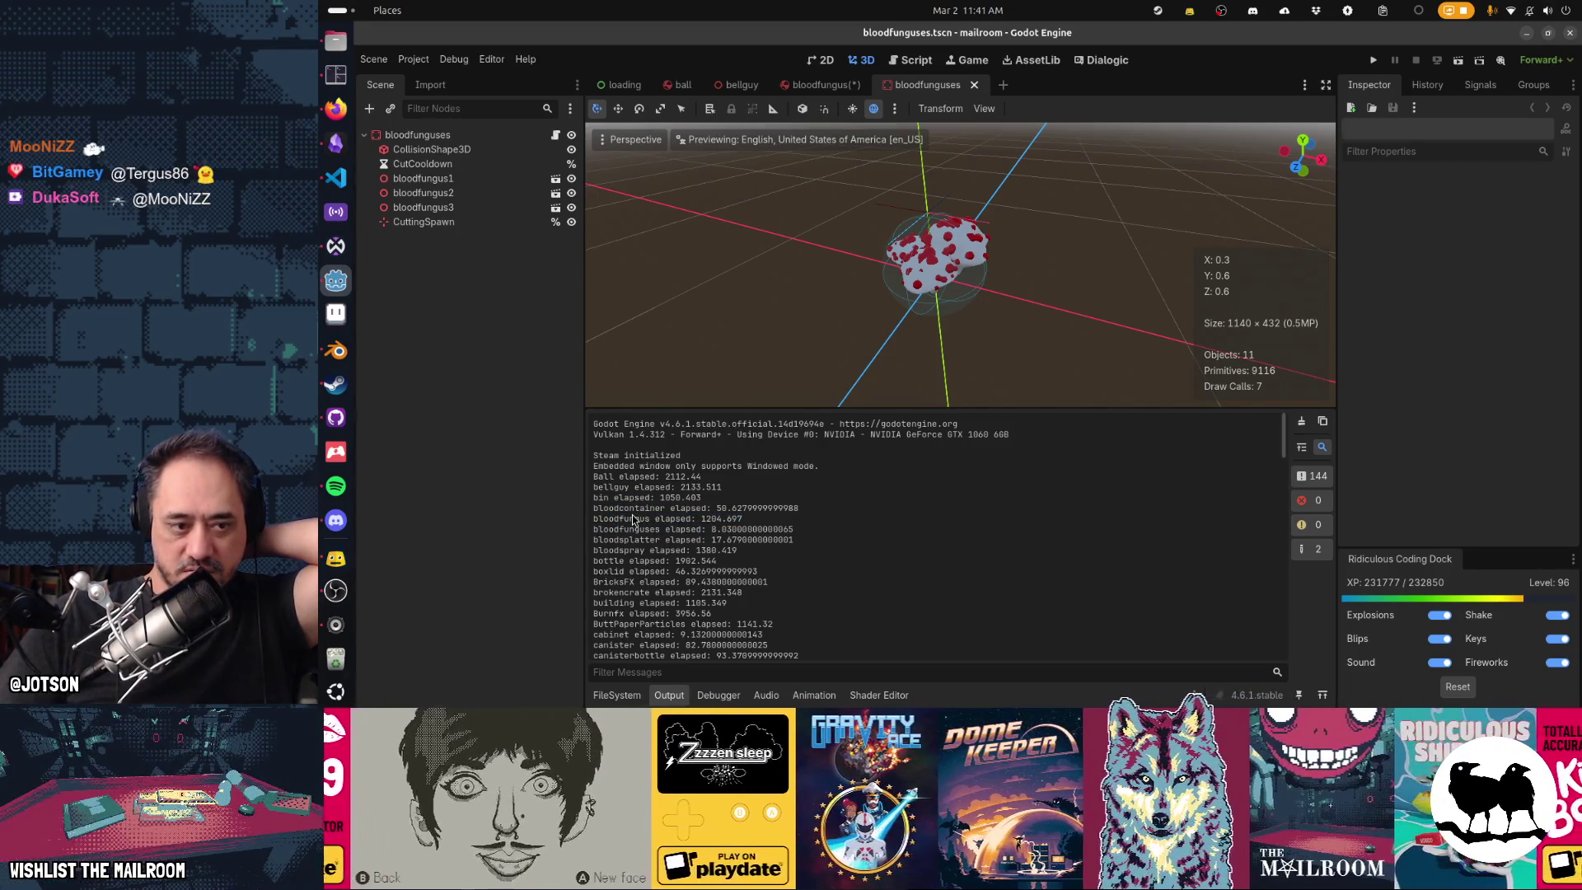
double_click(641, 521)
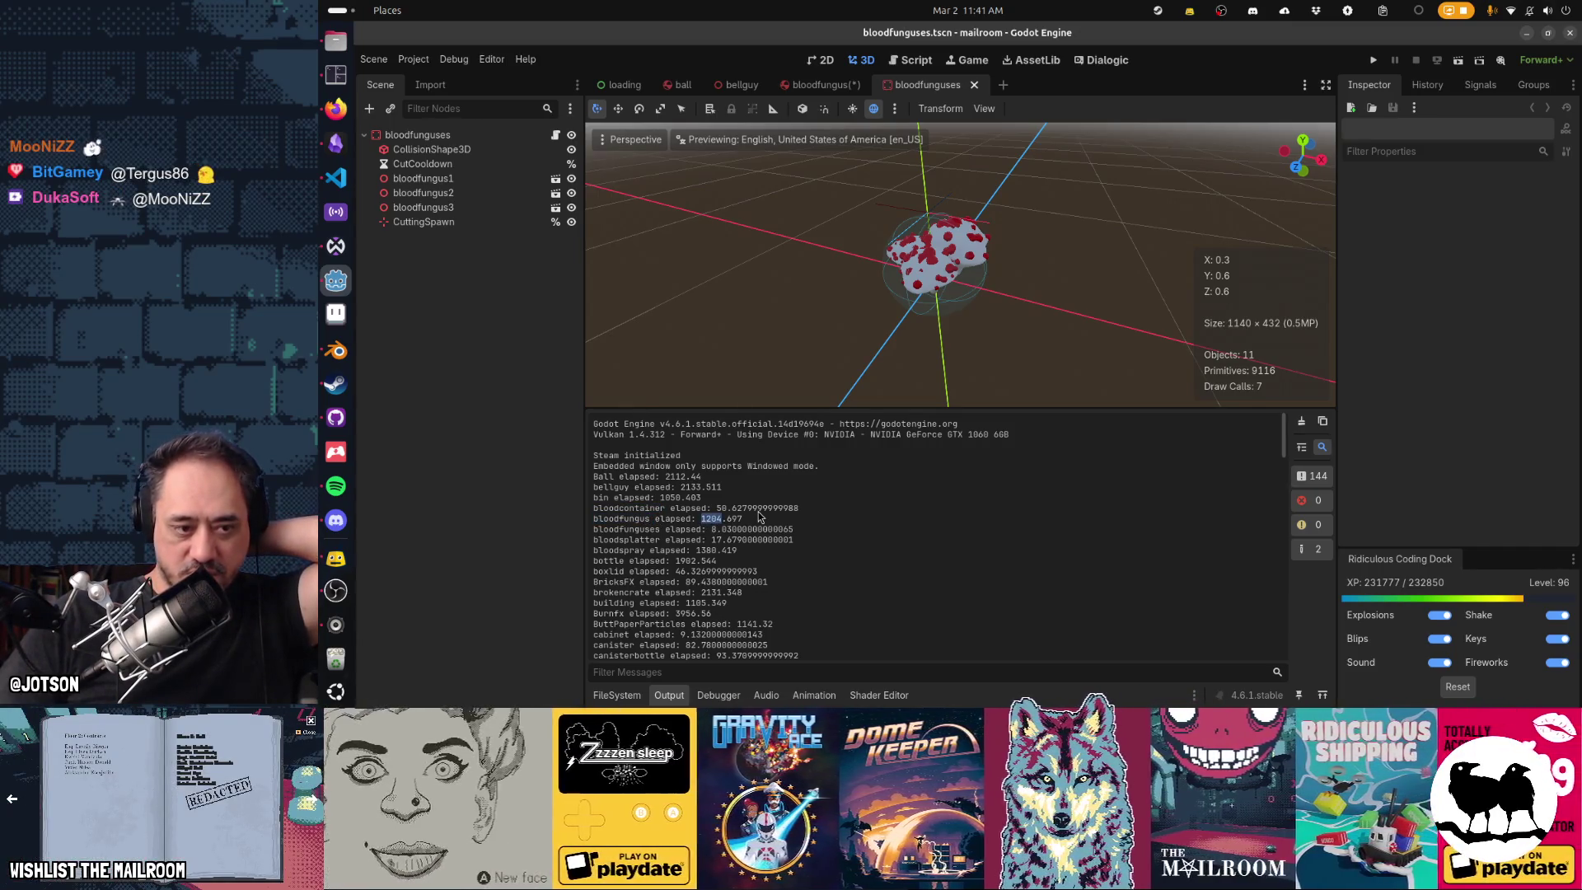
left_click(615, 549)
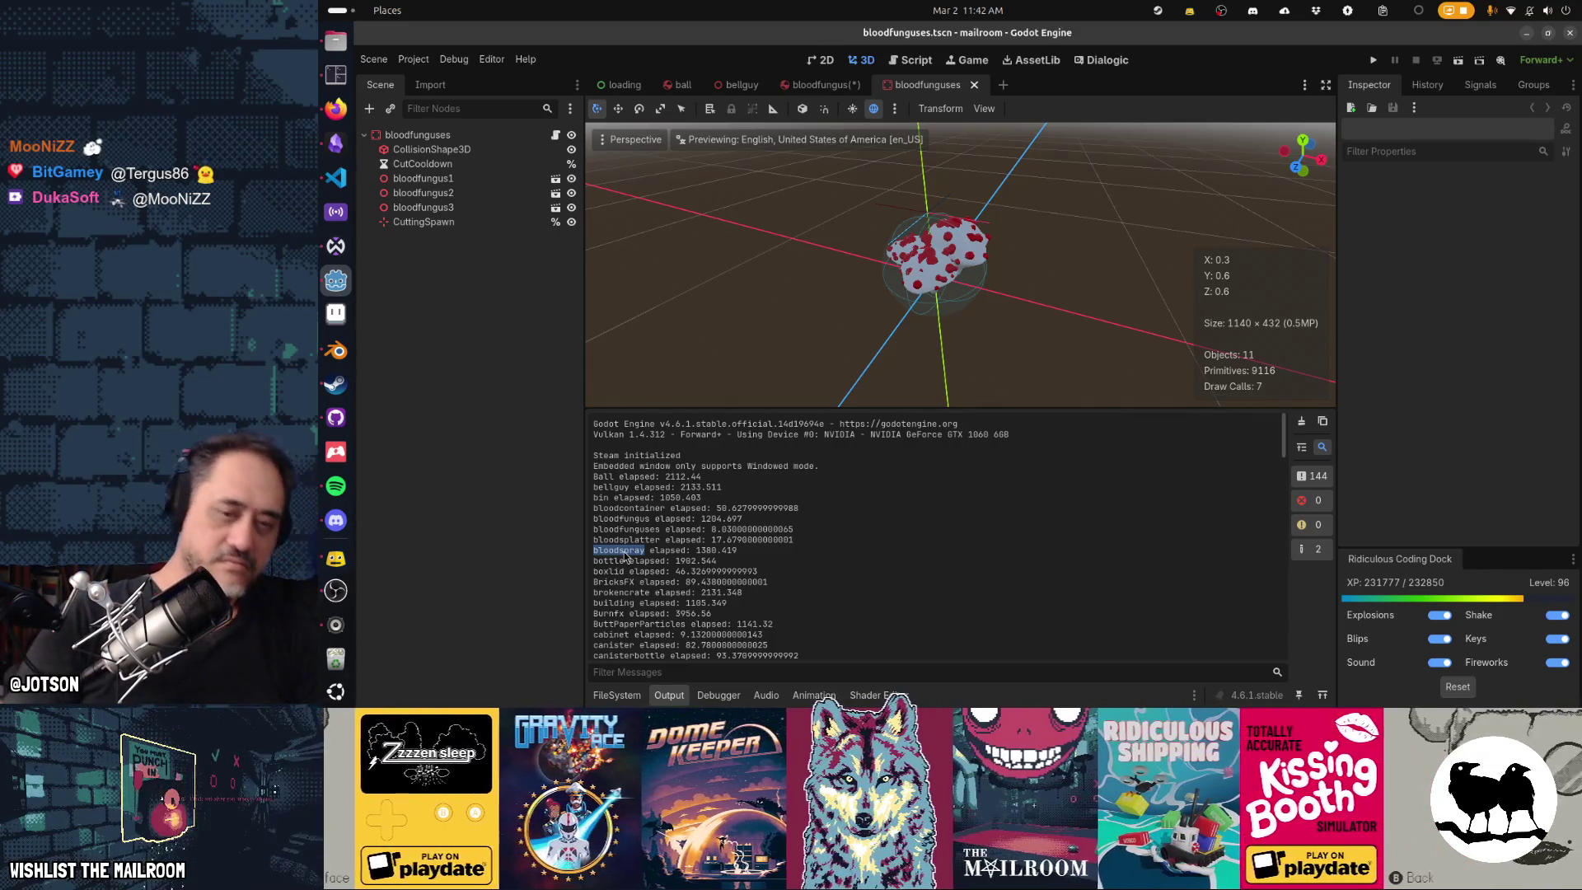
key("ctrl+o")
type("decal.tscn")
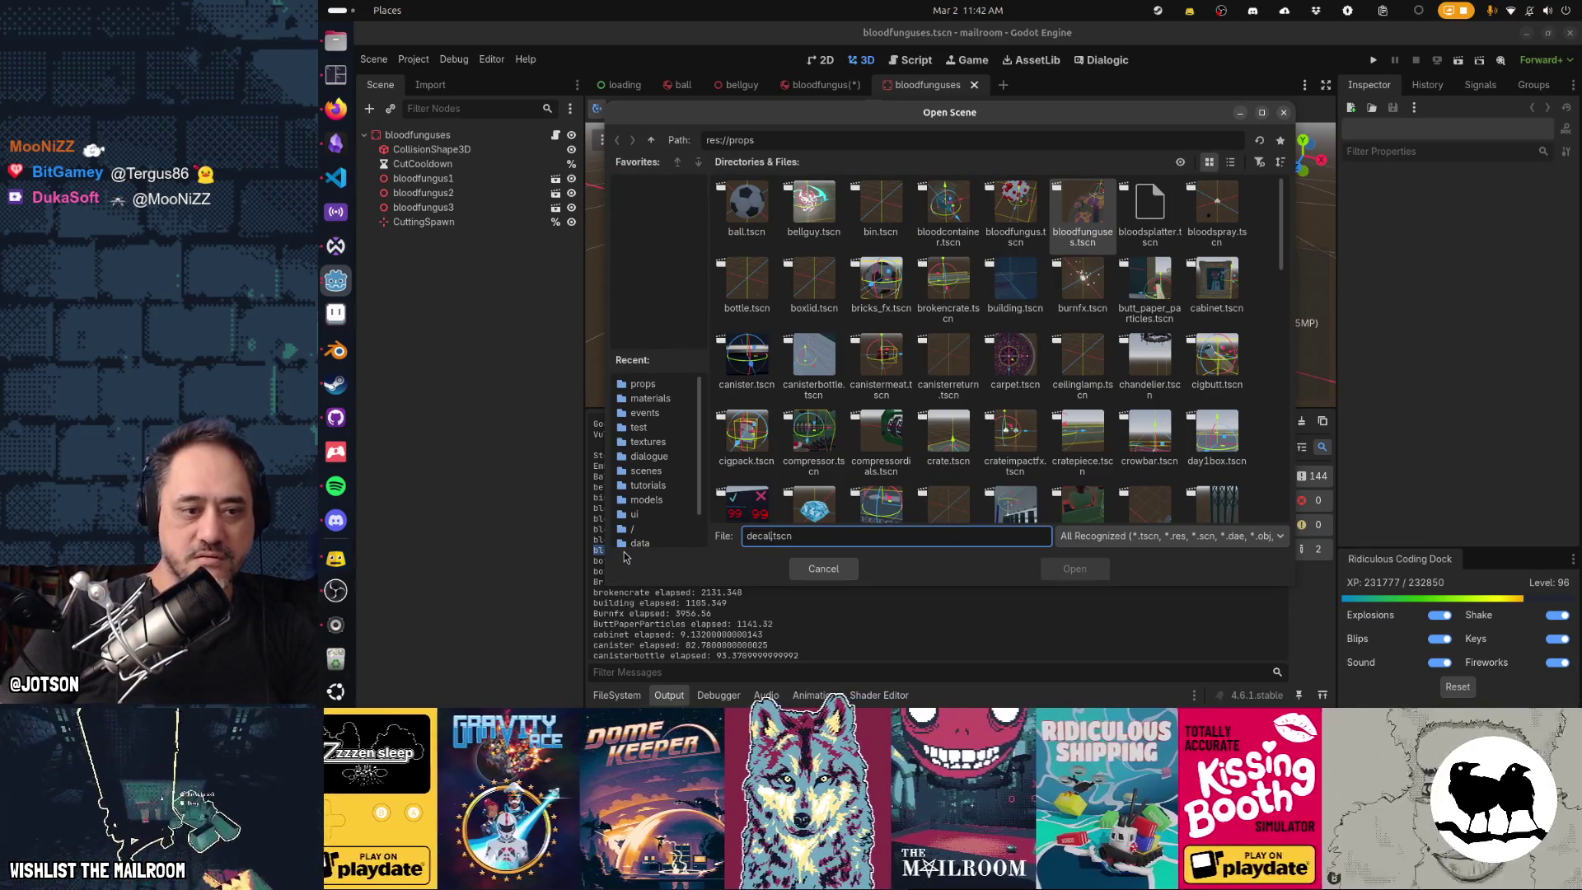
key("Escape")
key("ctrl+shift+o")
type("decal")
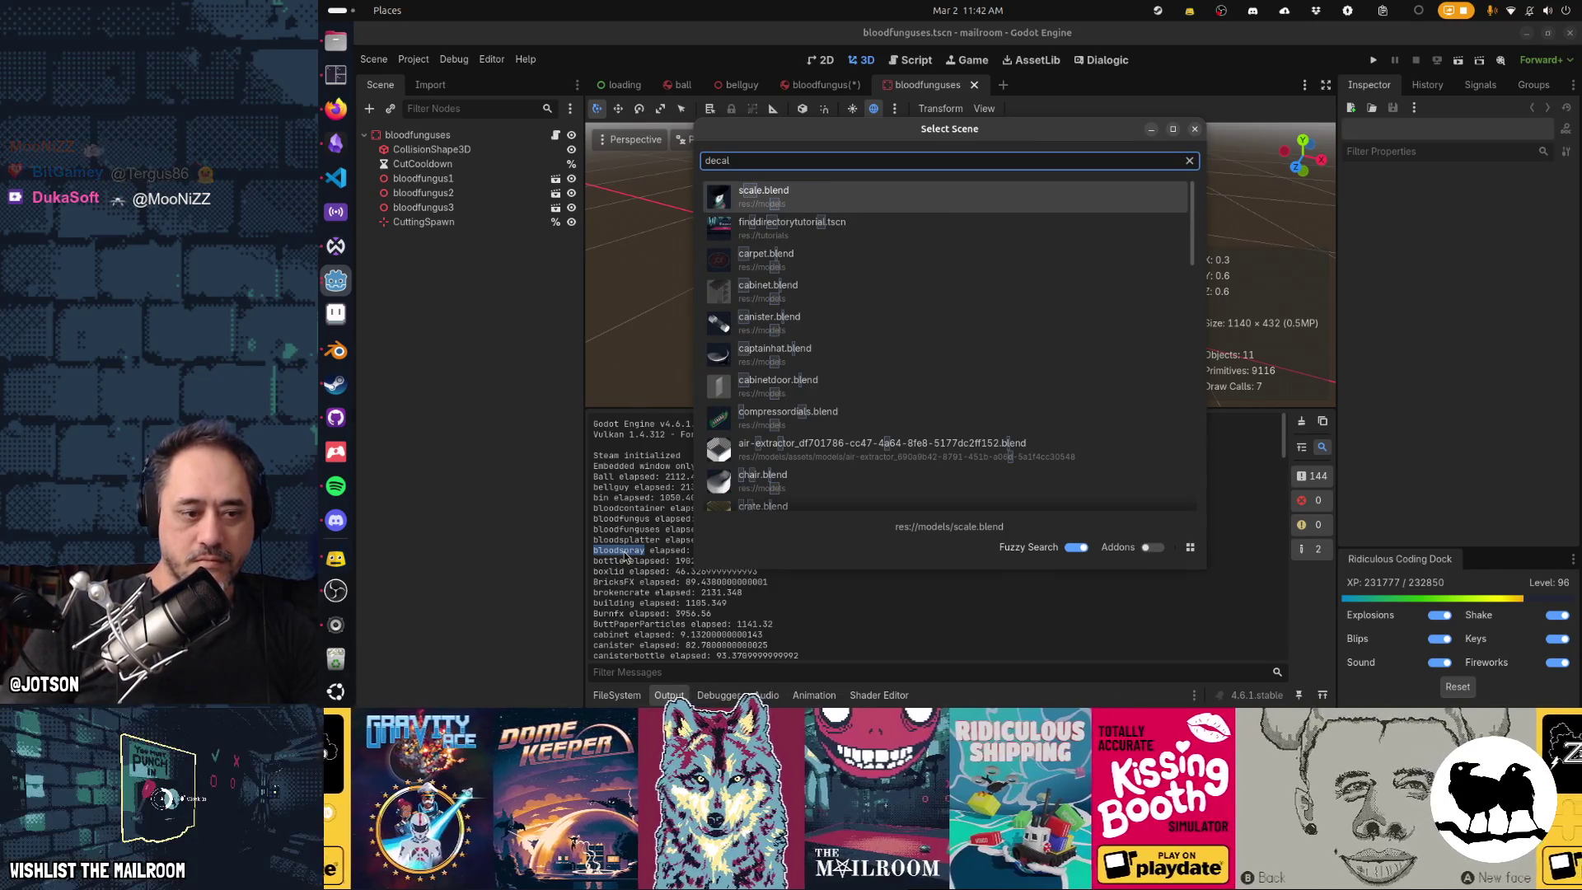
key("ctrl+a")
type("bloodspa")
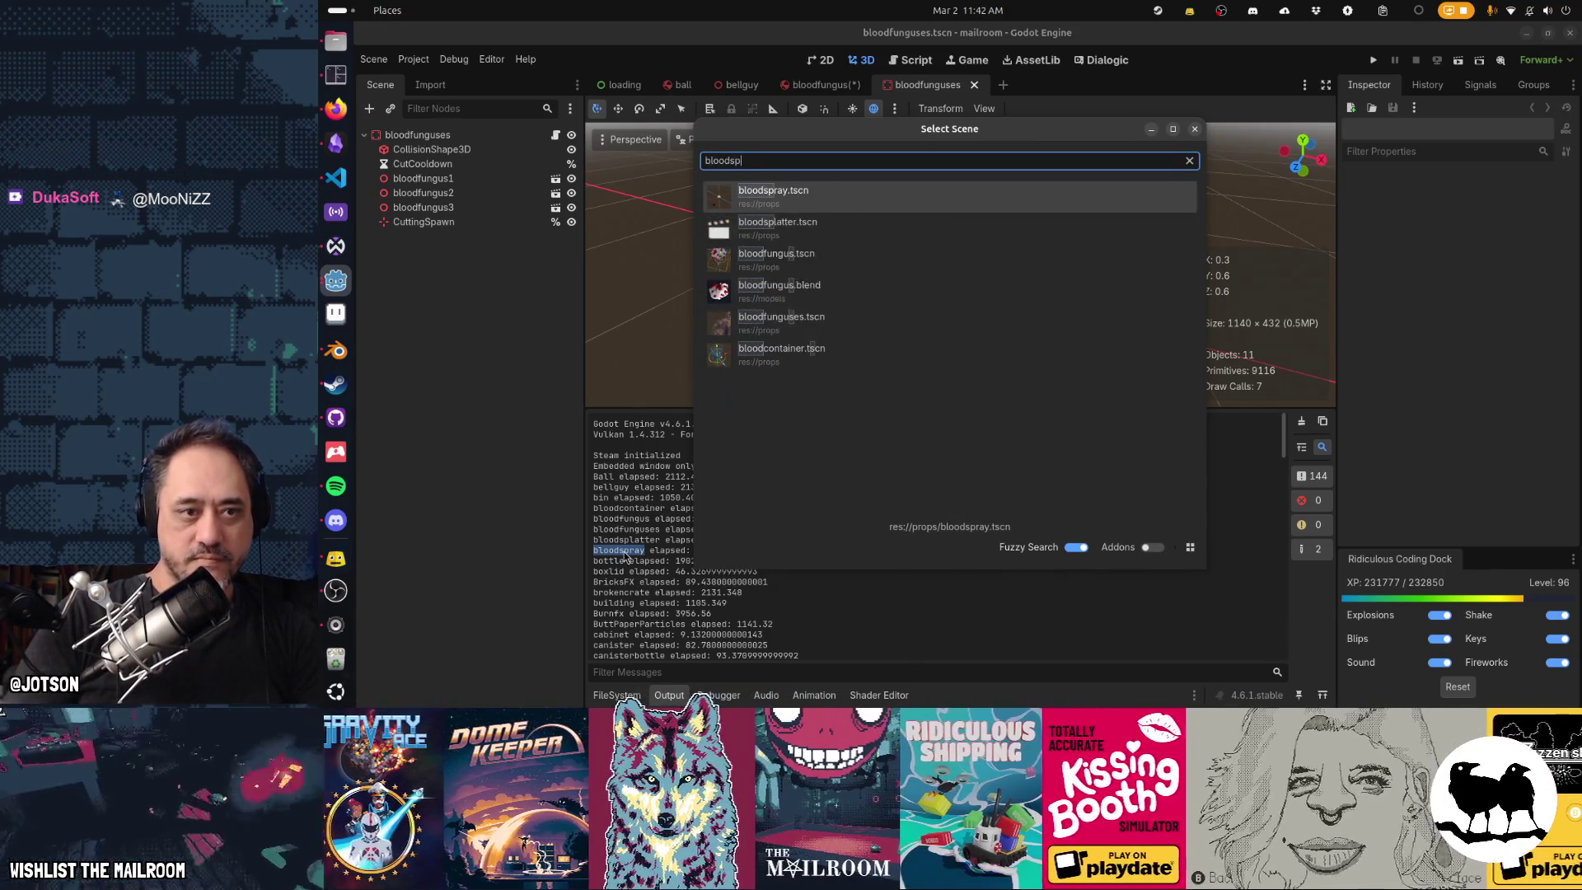
key("Return")
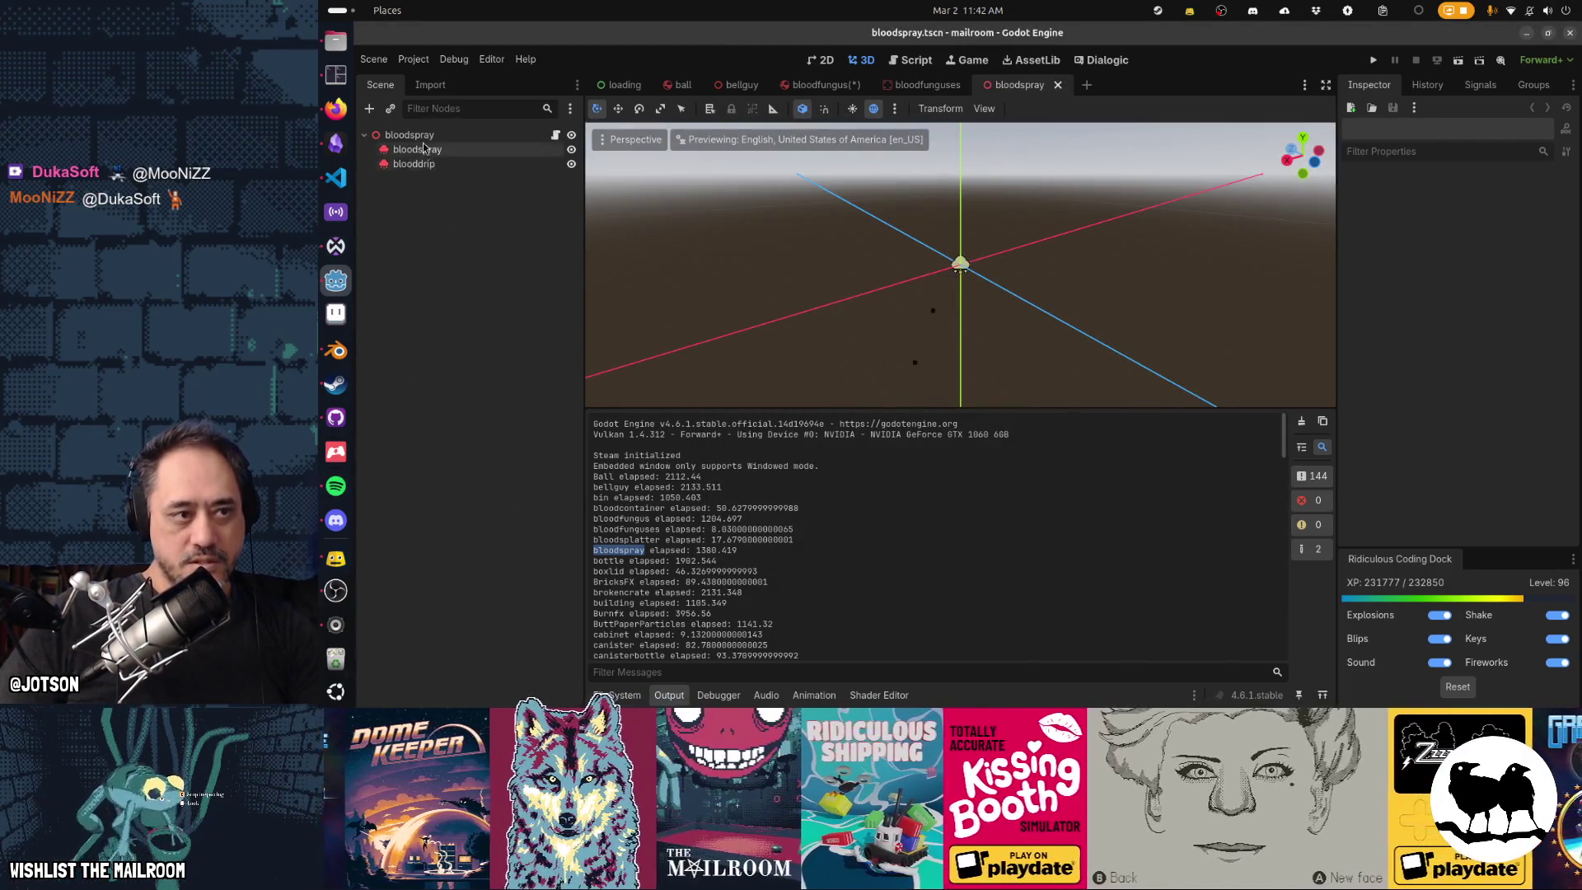
left_click(424, 151)
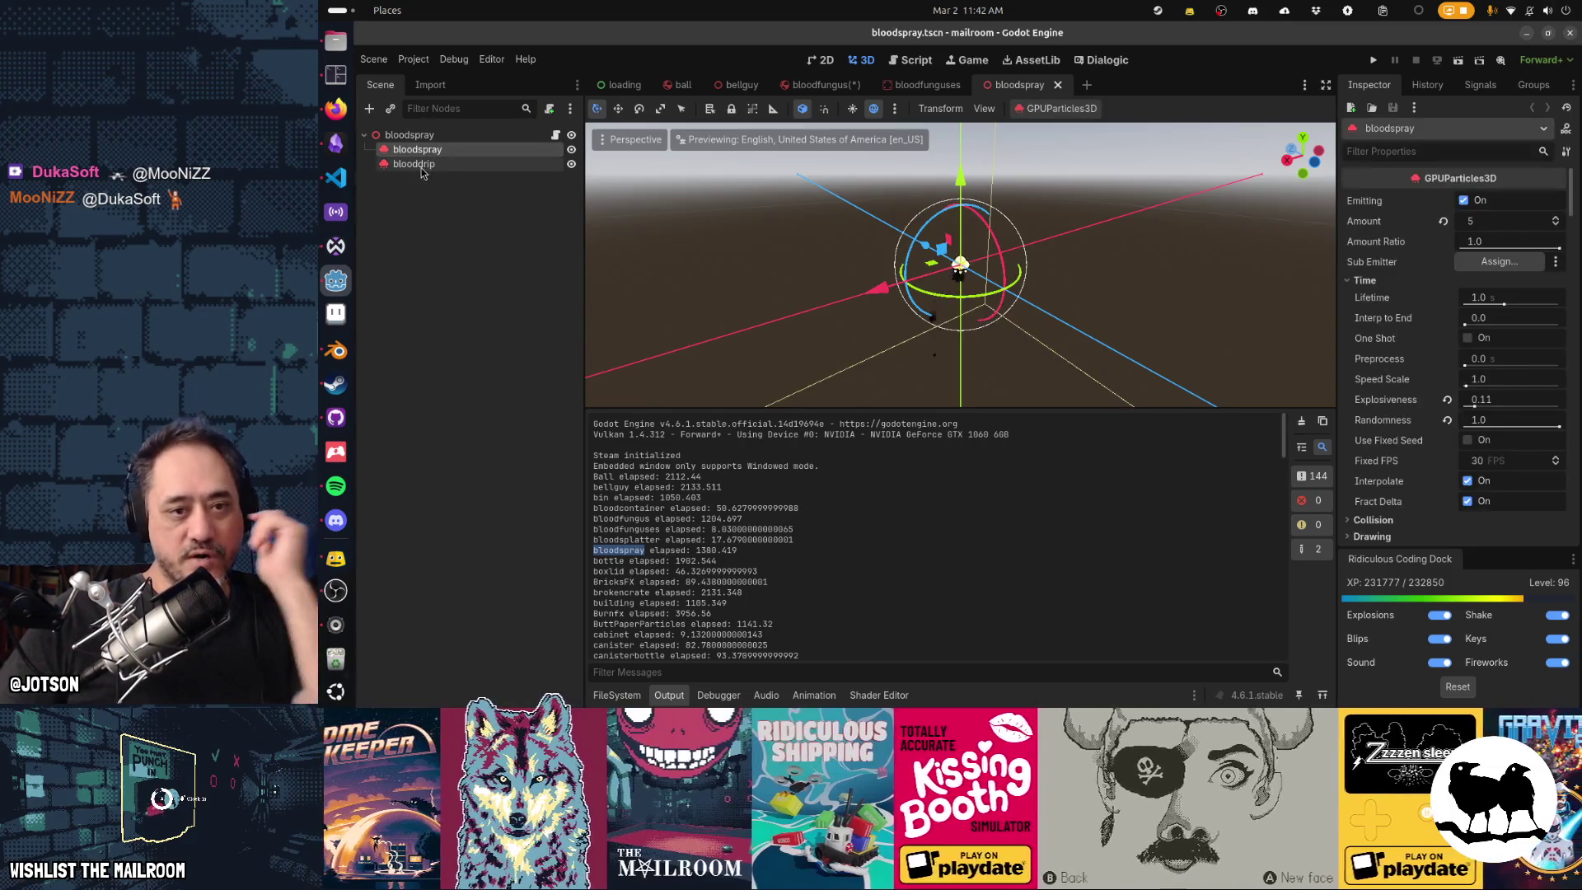
left_click(422, 165)
left_click(420, 150)
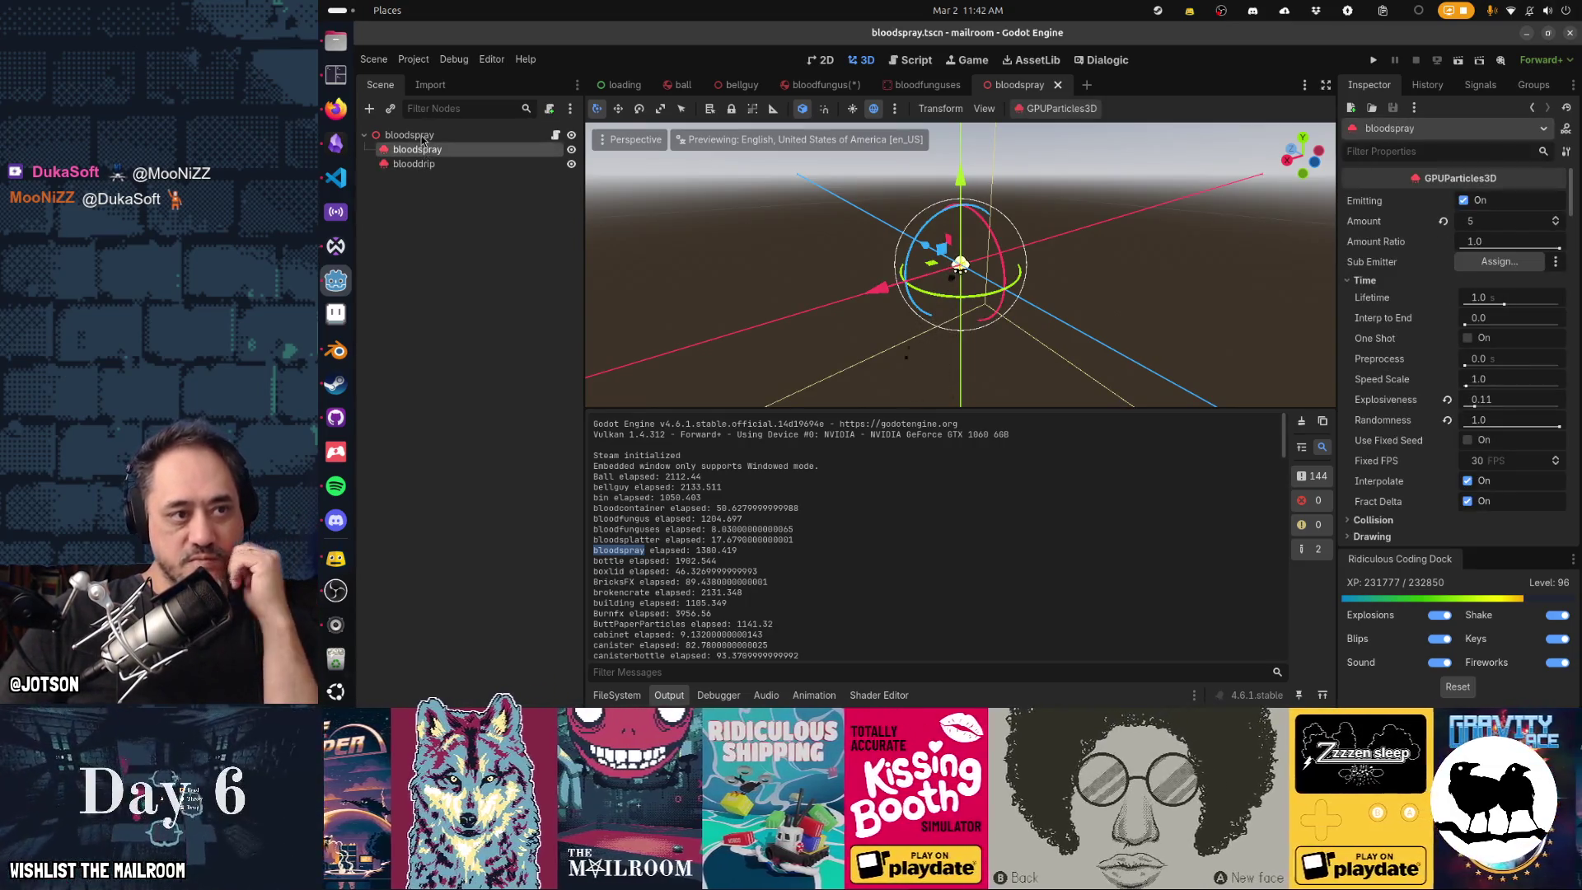
left_click(422, 137)
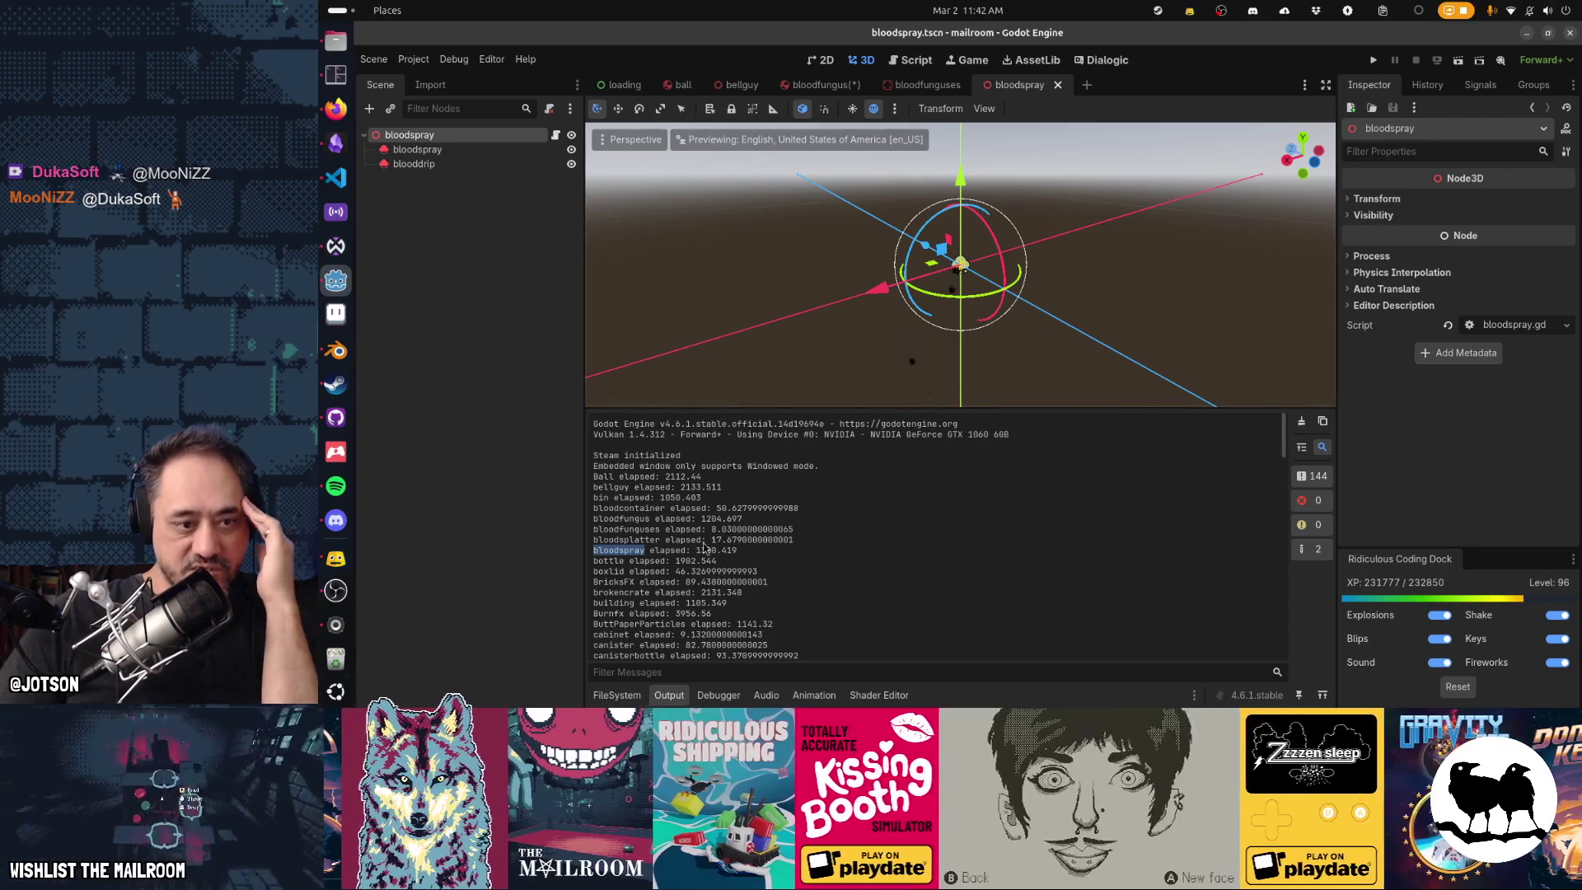
left_click(649, 549)
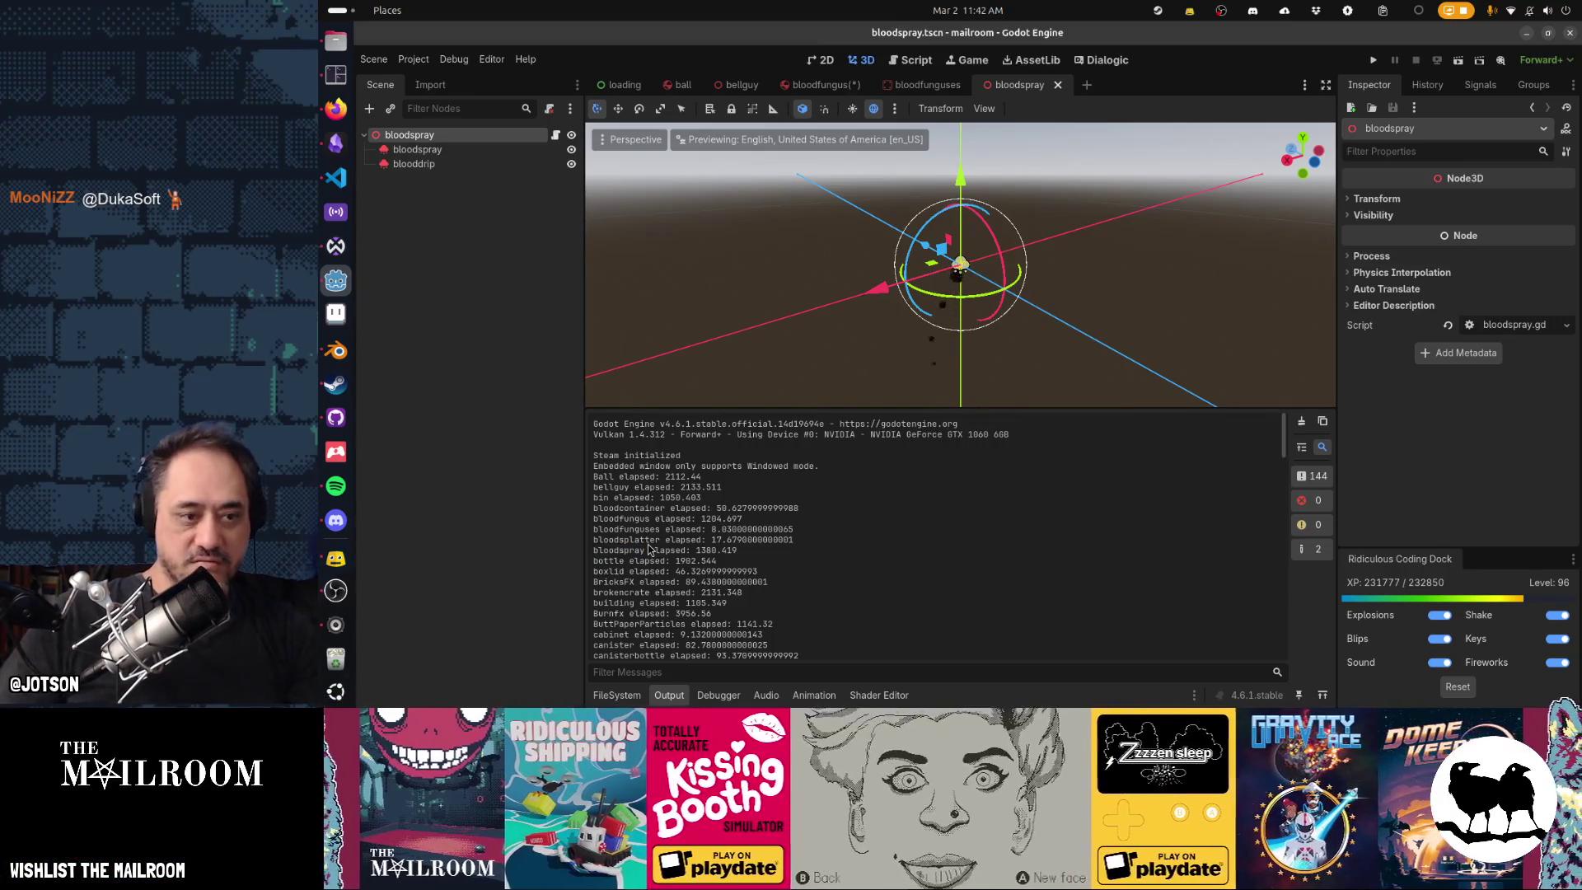
Open bloodsplatter.tscn, inspect its Decal root, then go back to the bloodspray tab.
key("ctrl+shift+o")
type("bl")
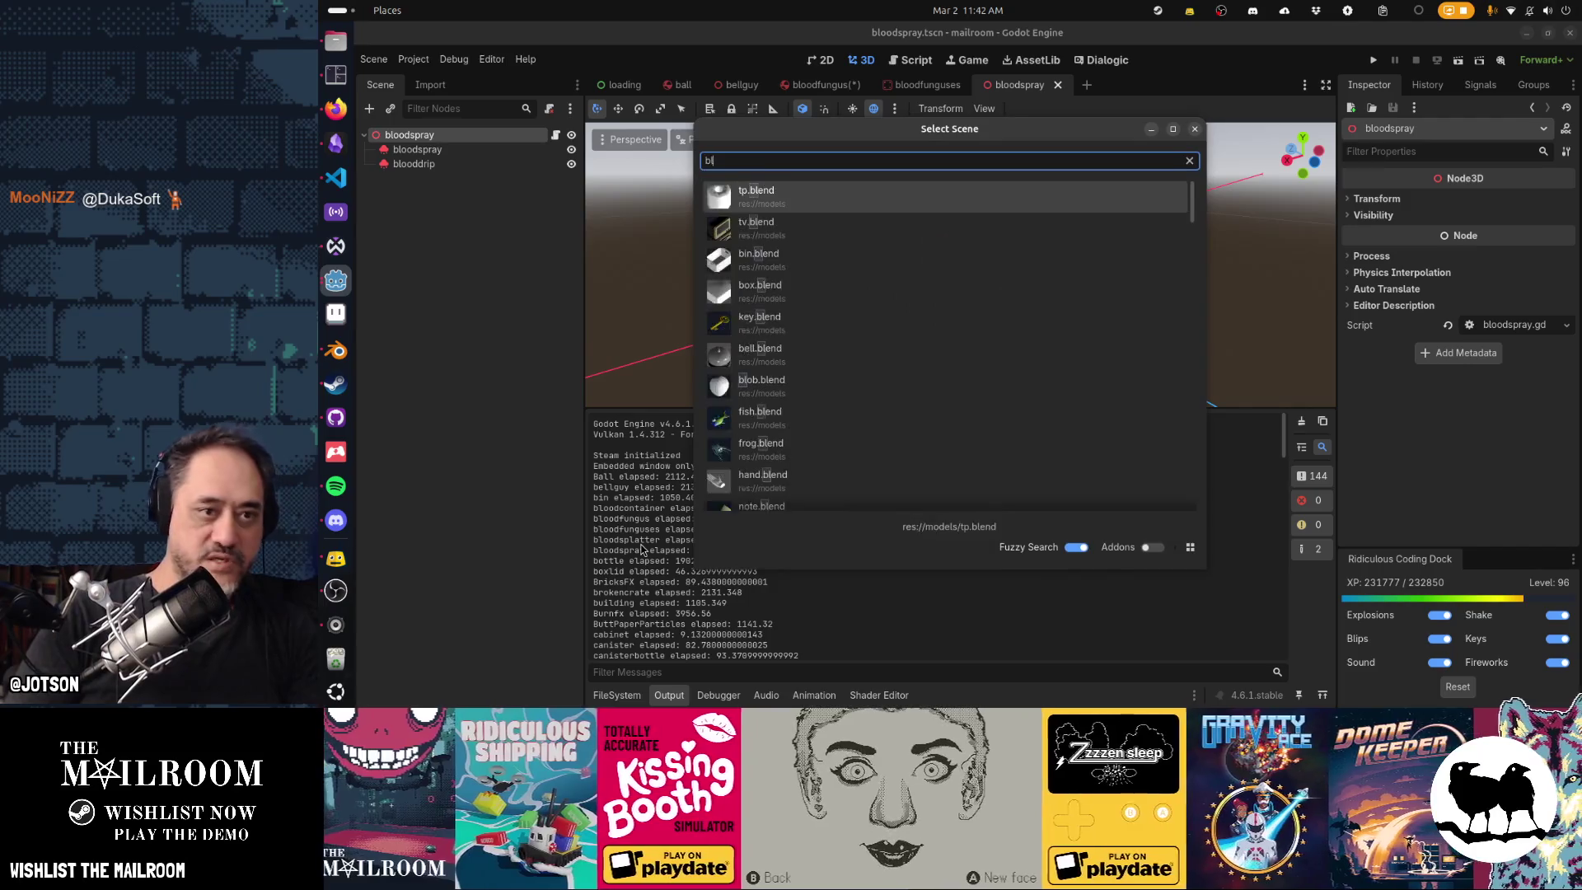
type("oodsplatter")
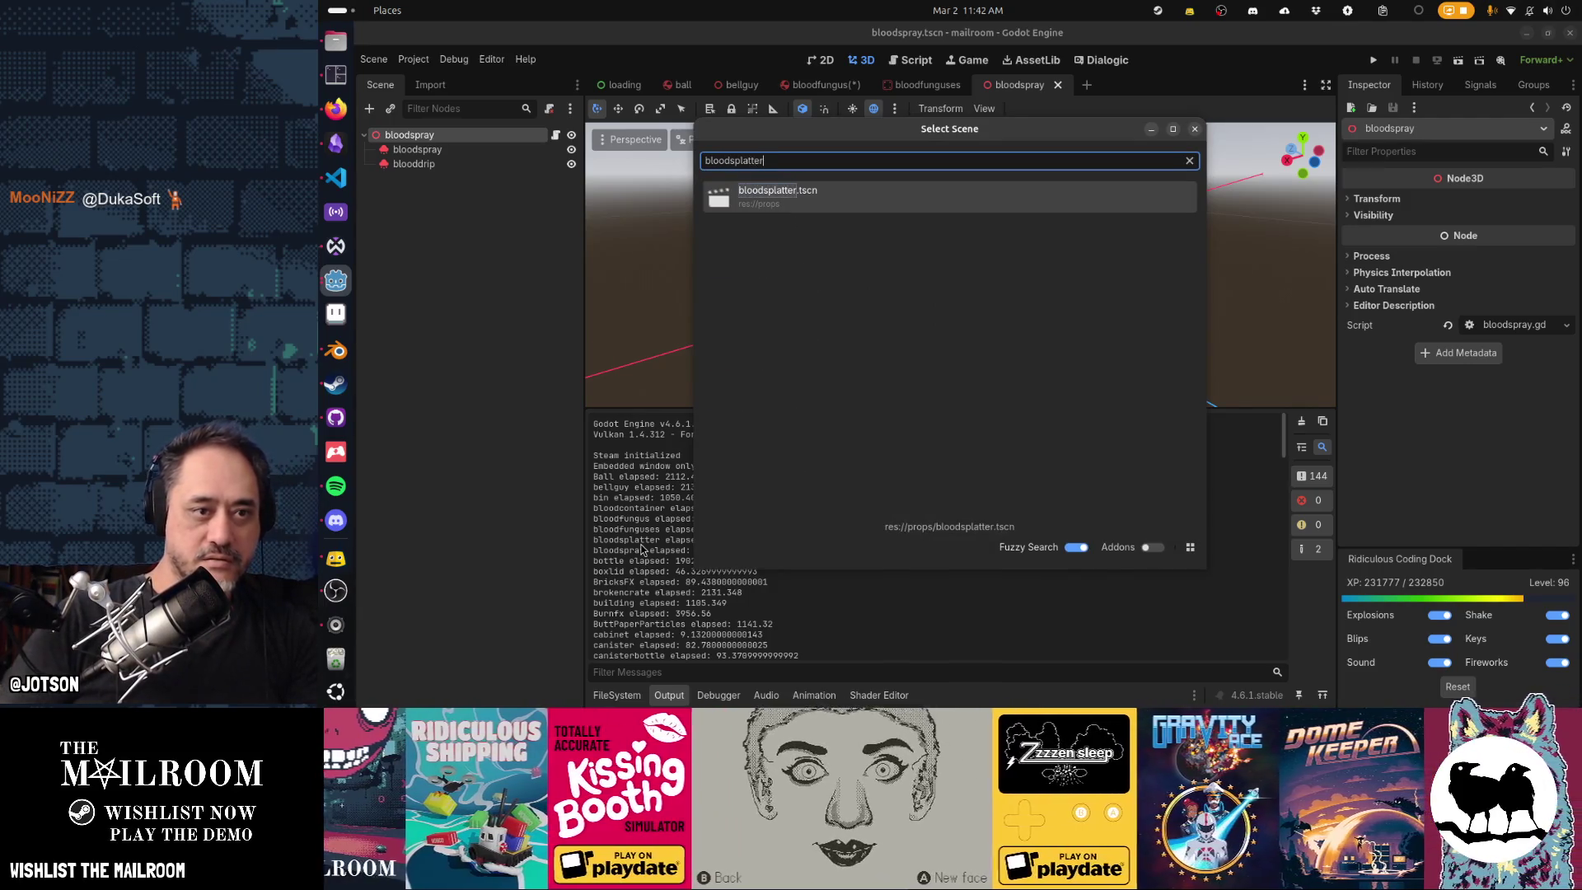
key("Return")
left_click(418, 137)
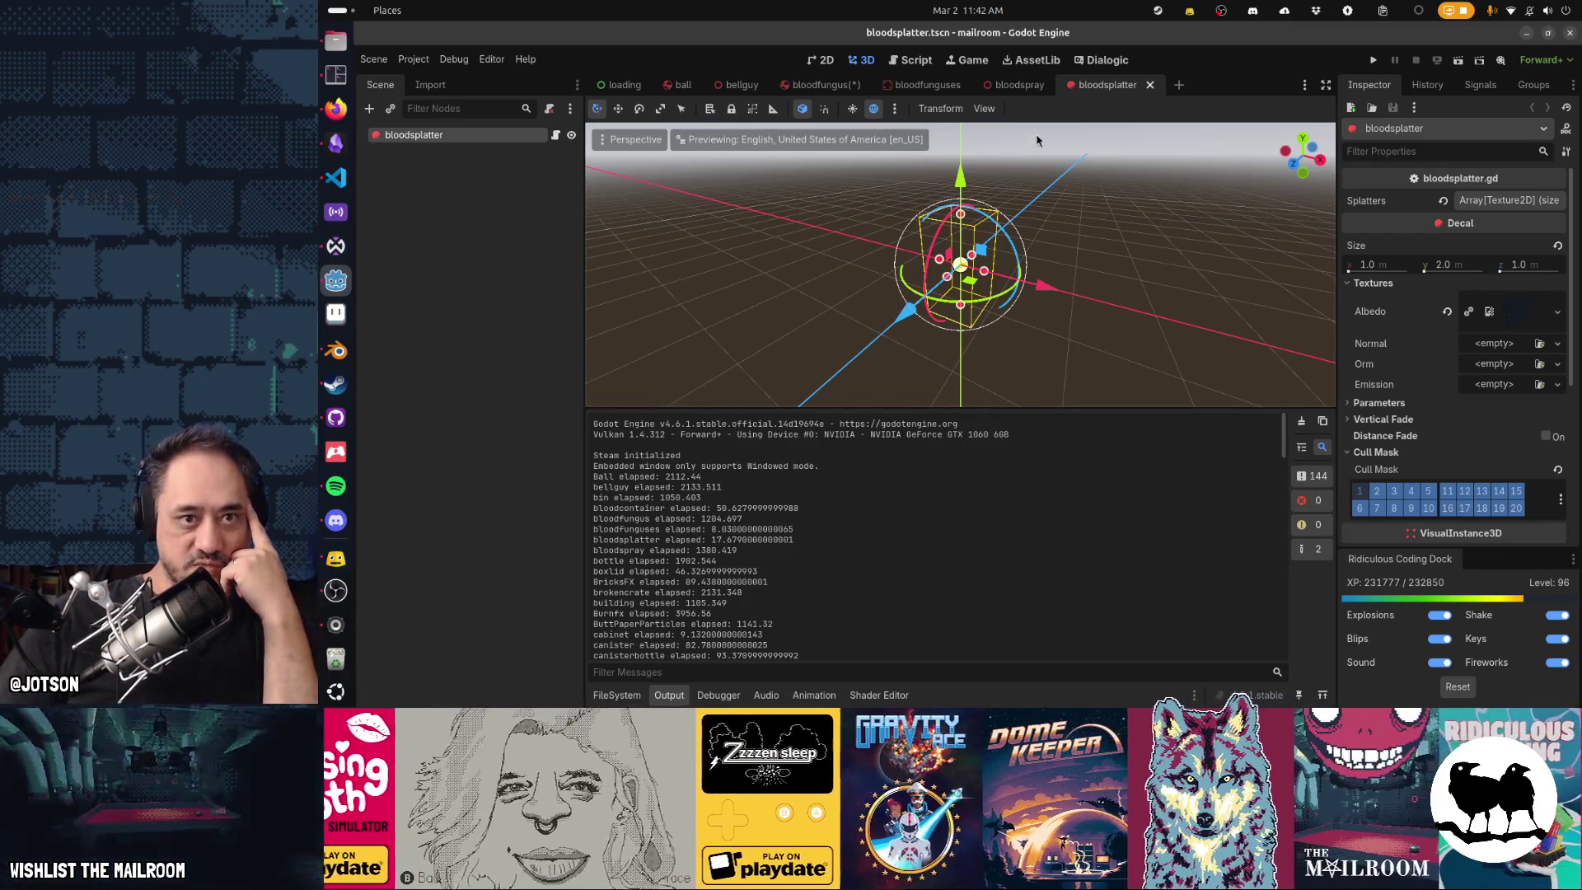
left_click(1019, 85)
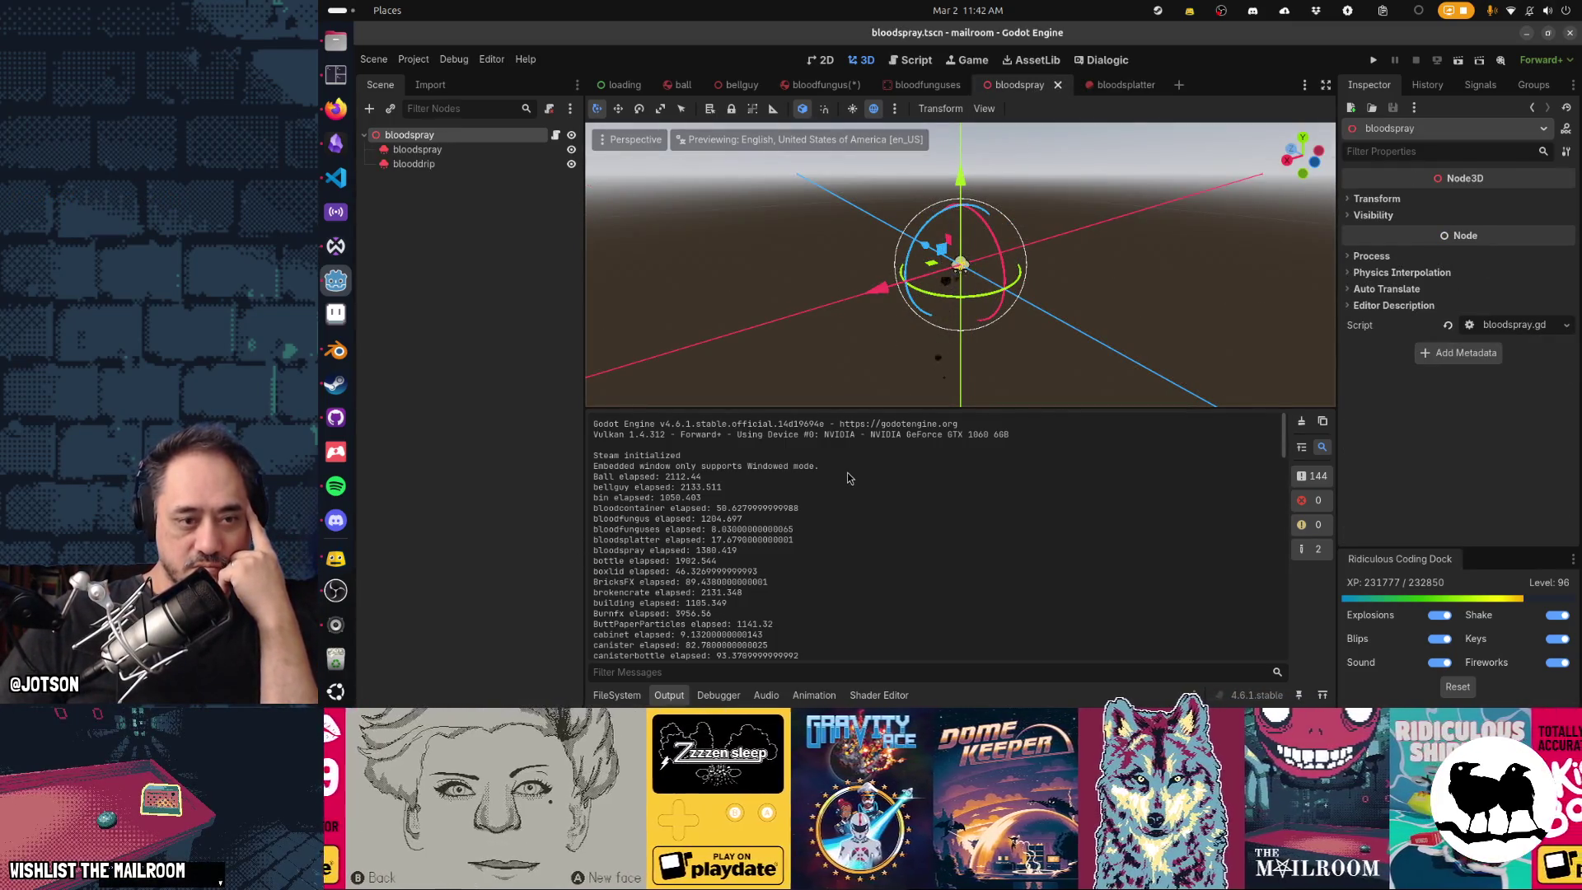
left_click(418, 149)
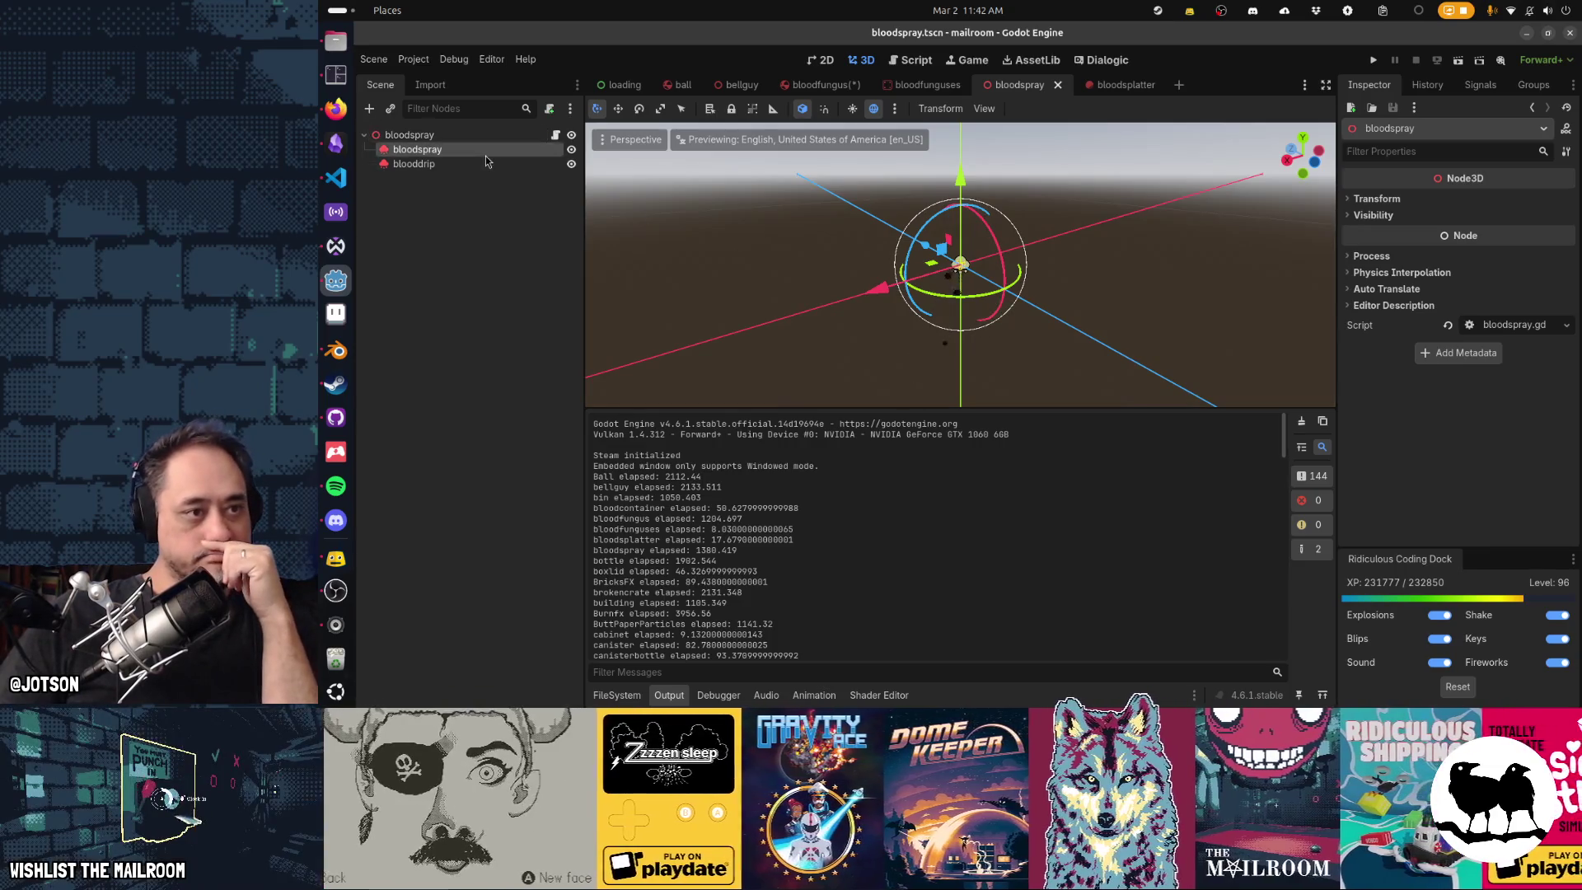
scroll(1367, 313, "down", 10)
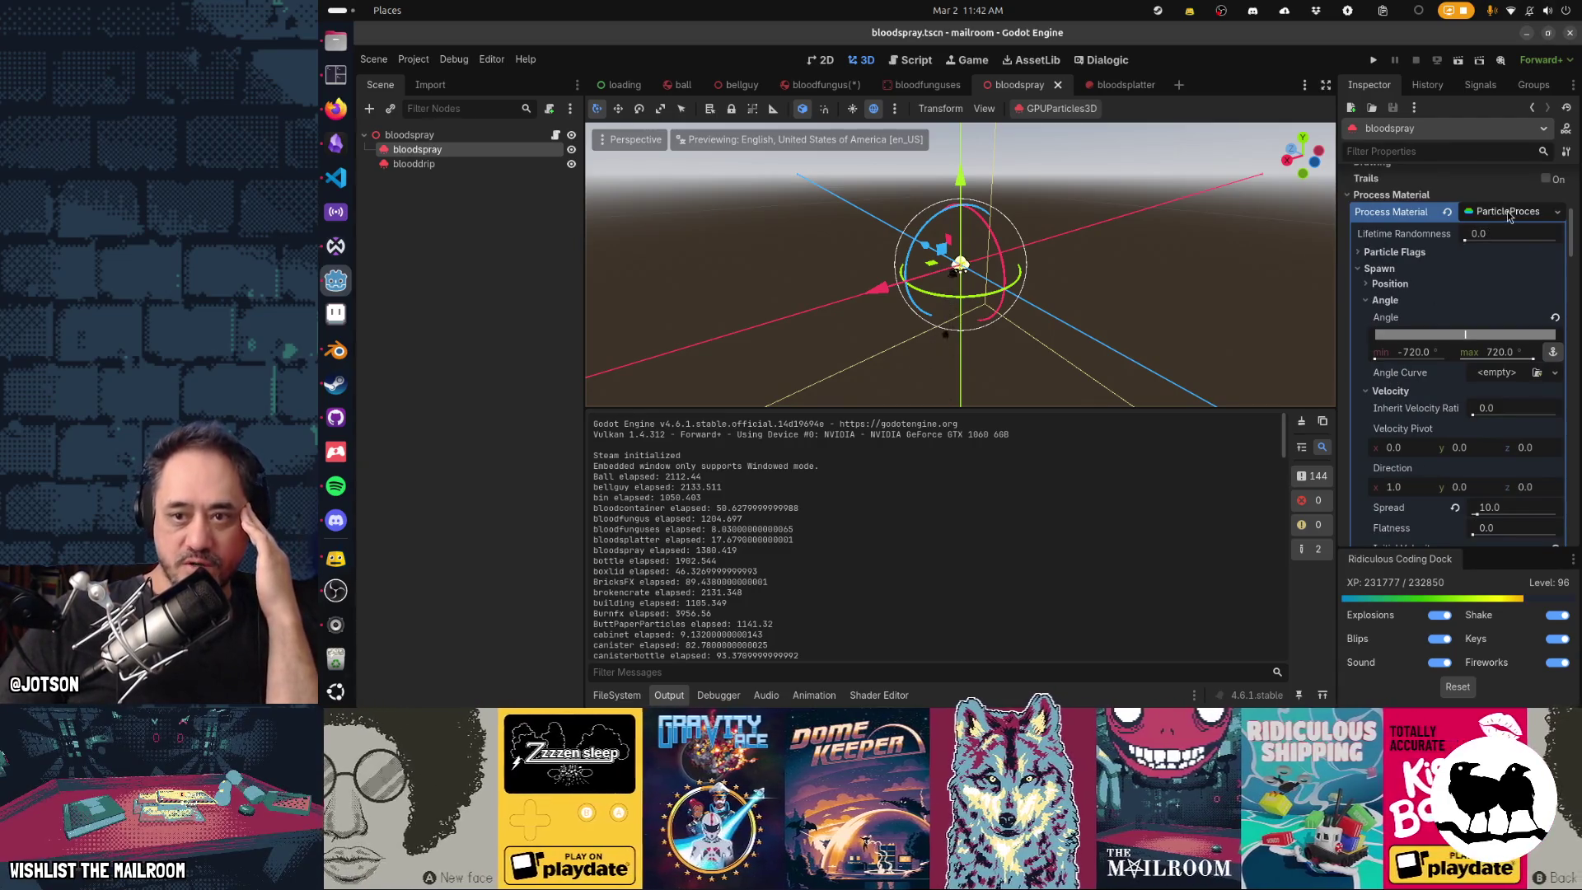
scroll(1466, 319, "down", 8)
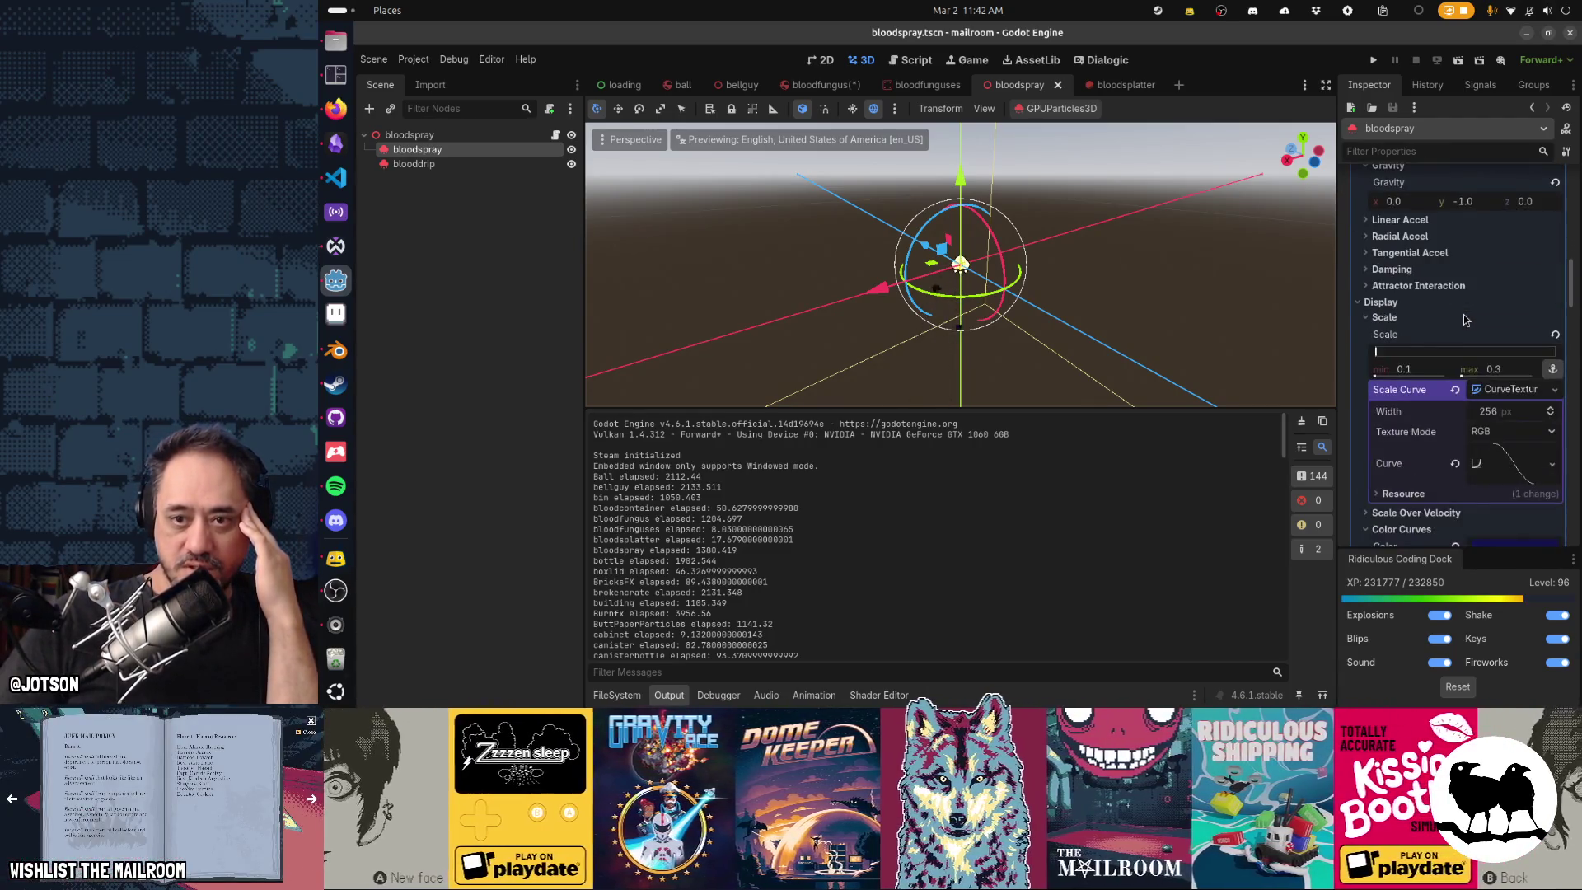
scroll(1466, 320, "down", 5)
scroll(1466, 320, "down", 3)
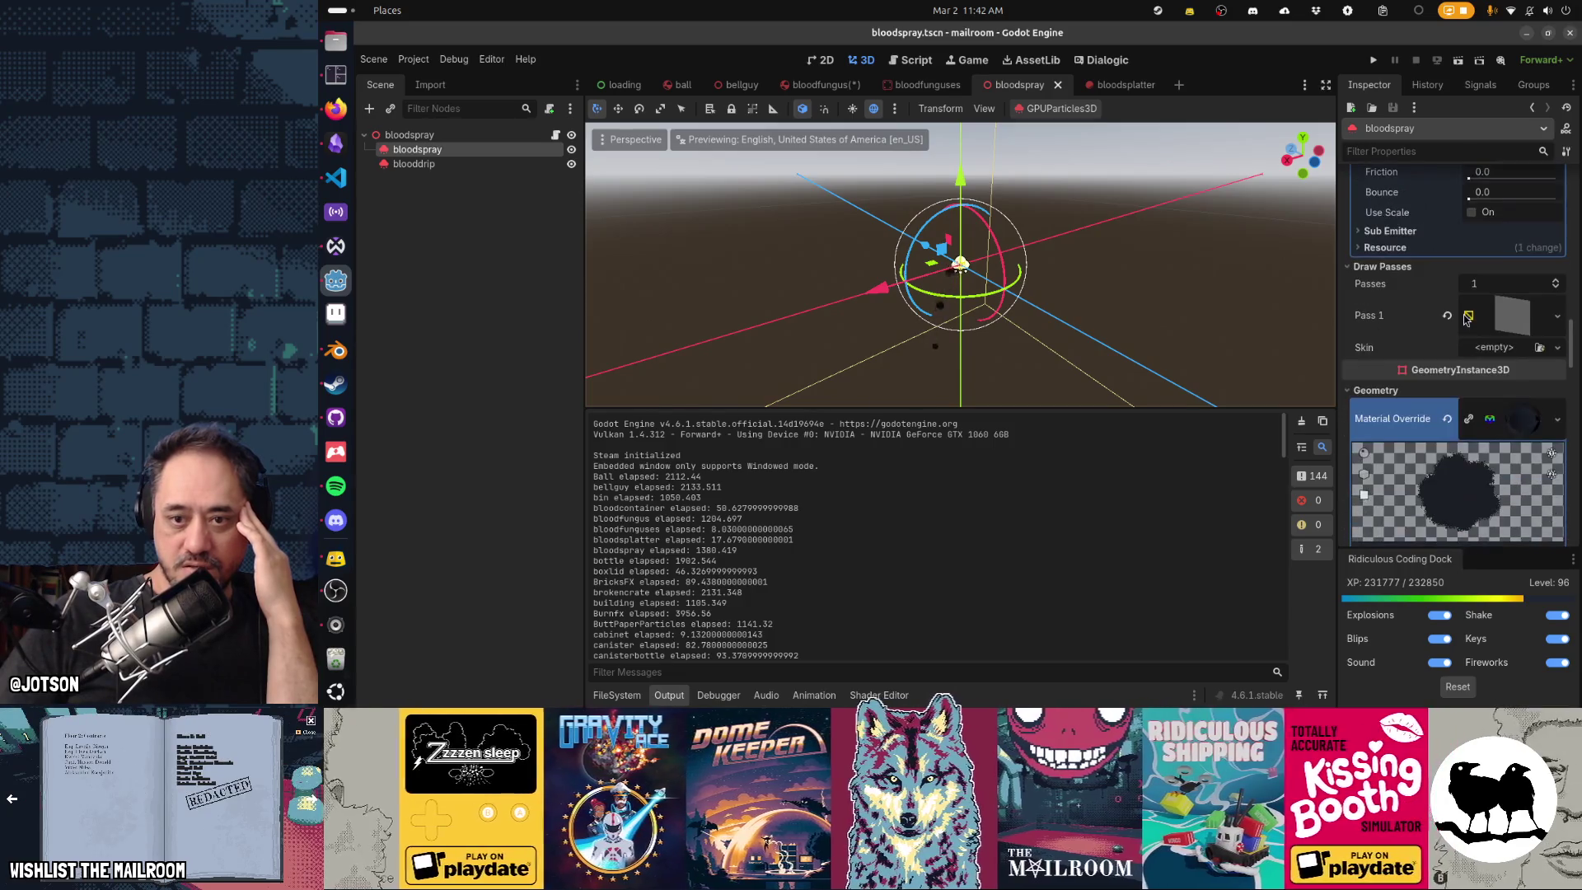
scroll(1508, 311, "down", 3)
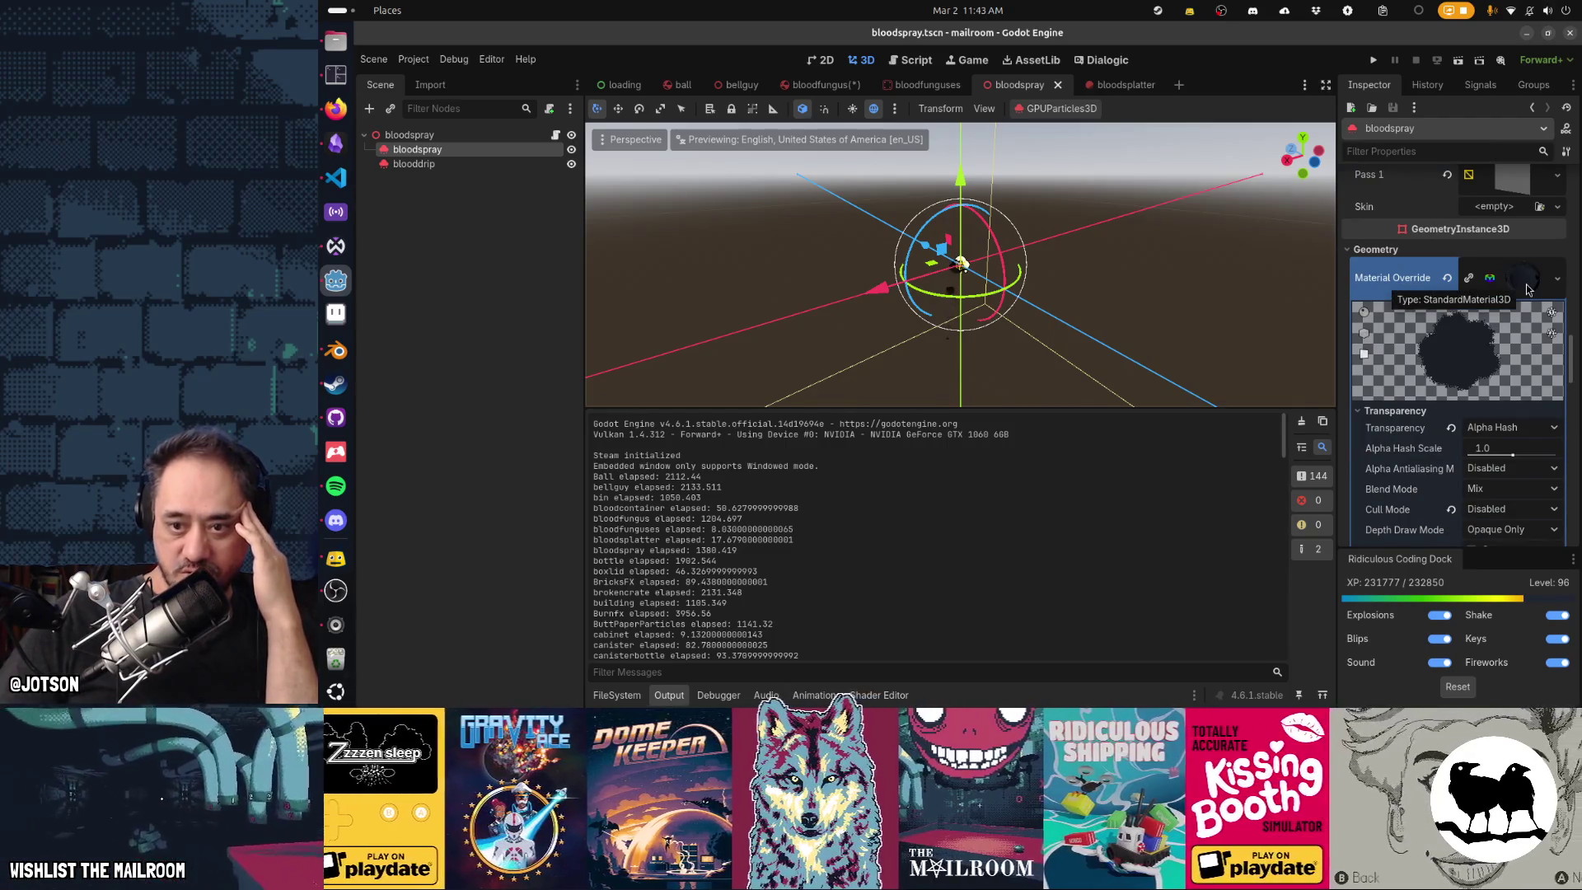
scroll(1447, 414, "down", 4)
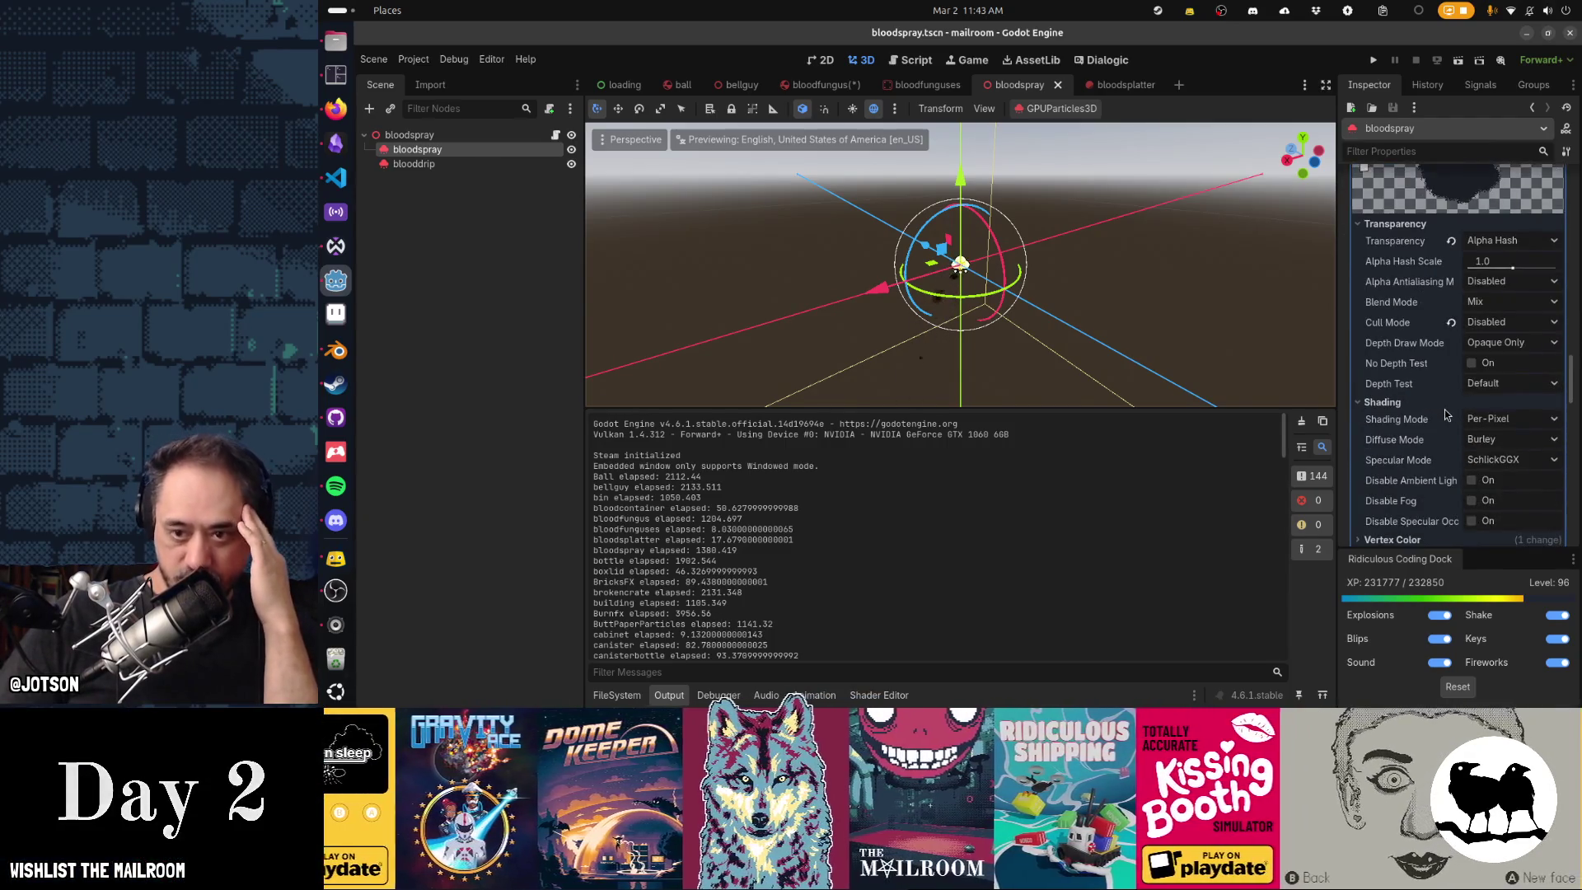
scroll(1445, 415, "down", 6)
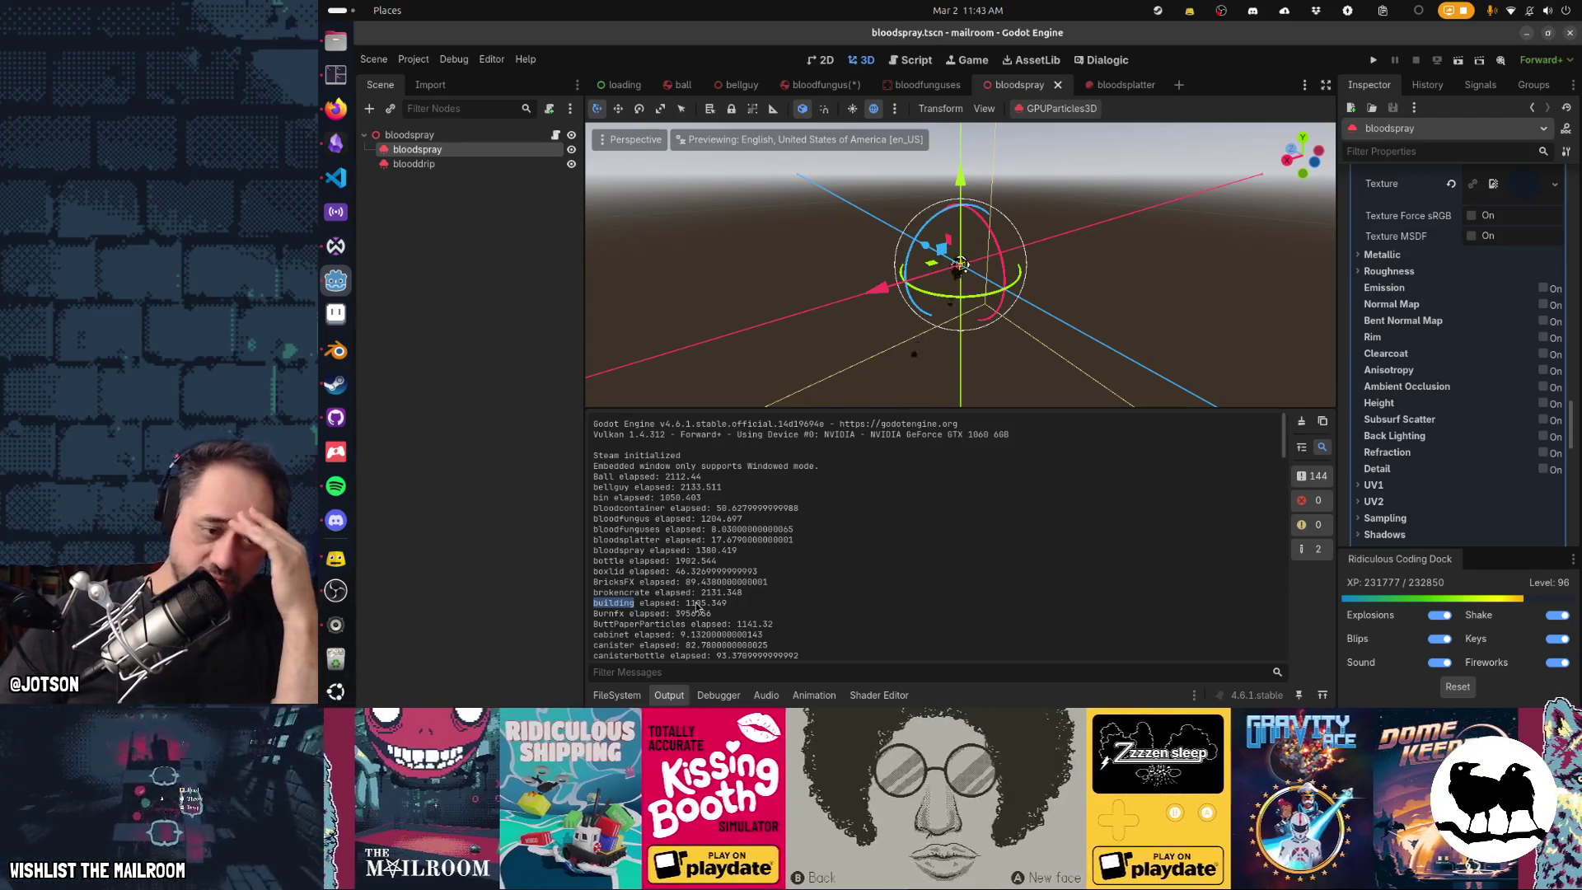
double_click(696, 604)
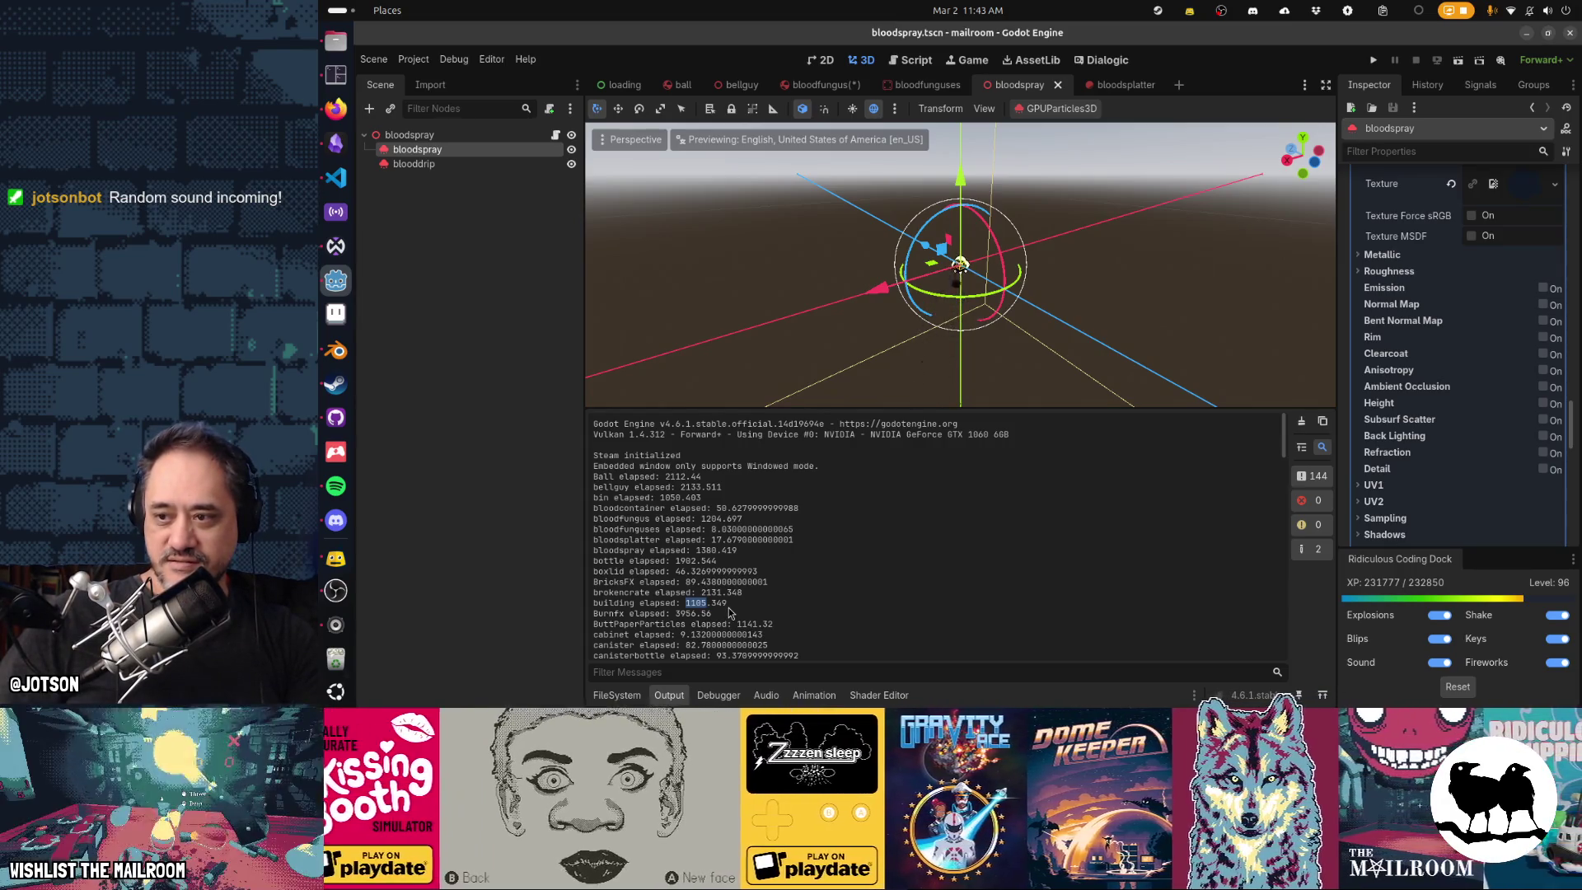
double_click(608, 613)
double_click(686, 614)
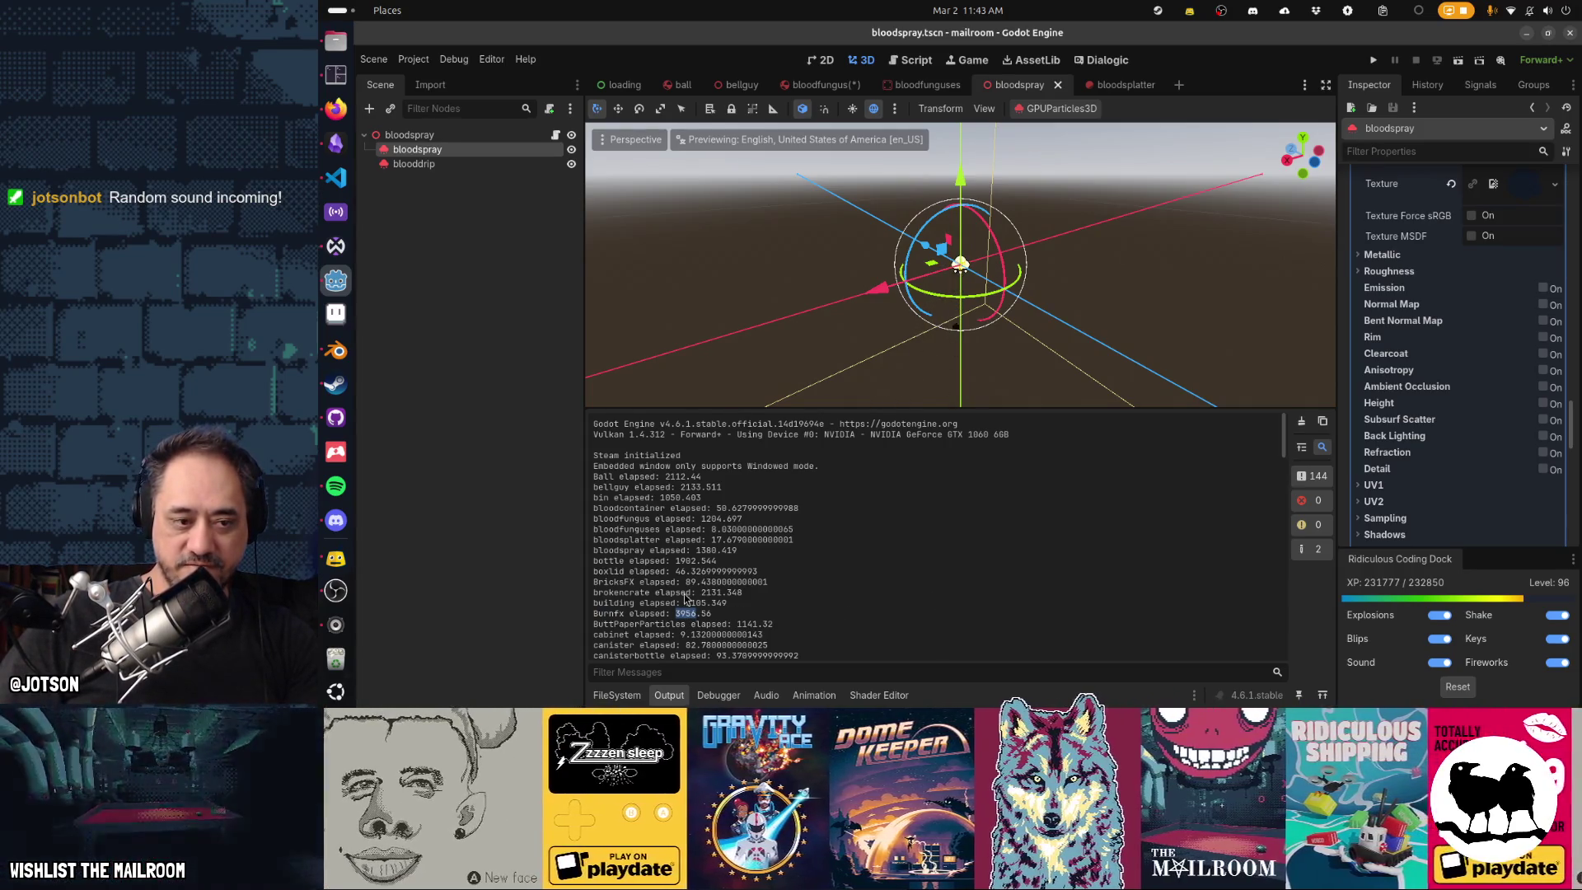
double_click(608, 614)
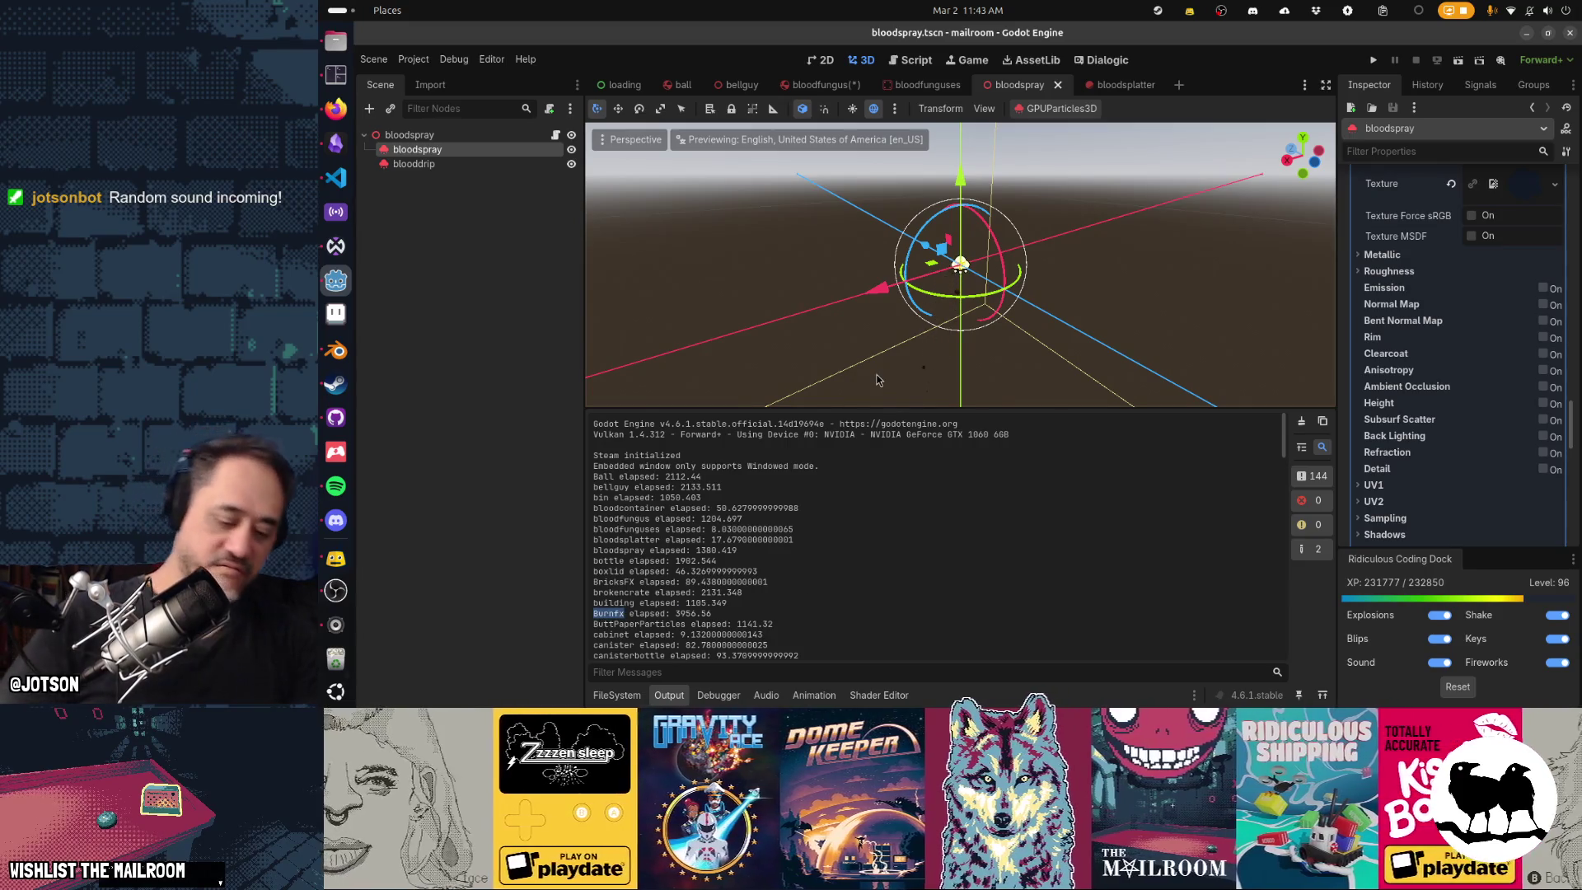
Open burnfx.tscn with the 'burnf' quick search and select BurnParticles.
key("ctrl+shift+o")
type("burnf")
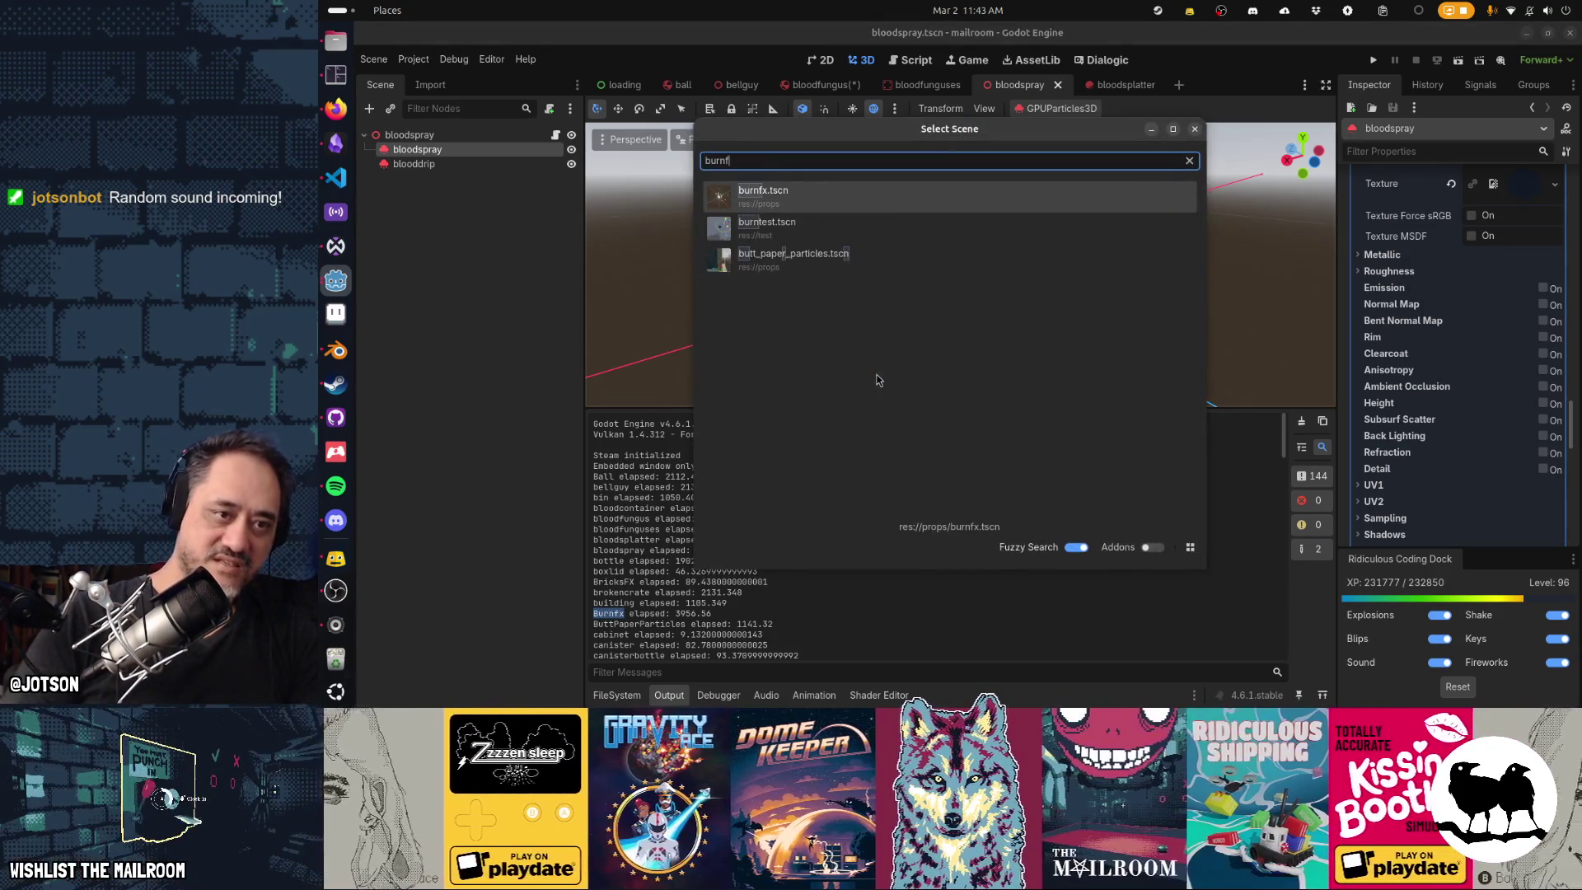
key("Return")
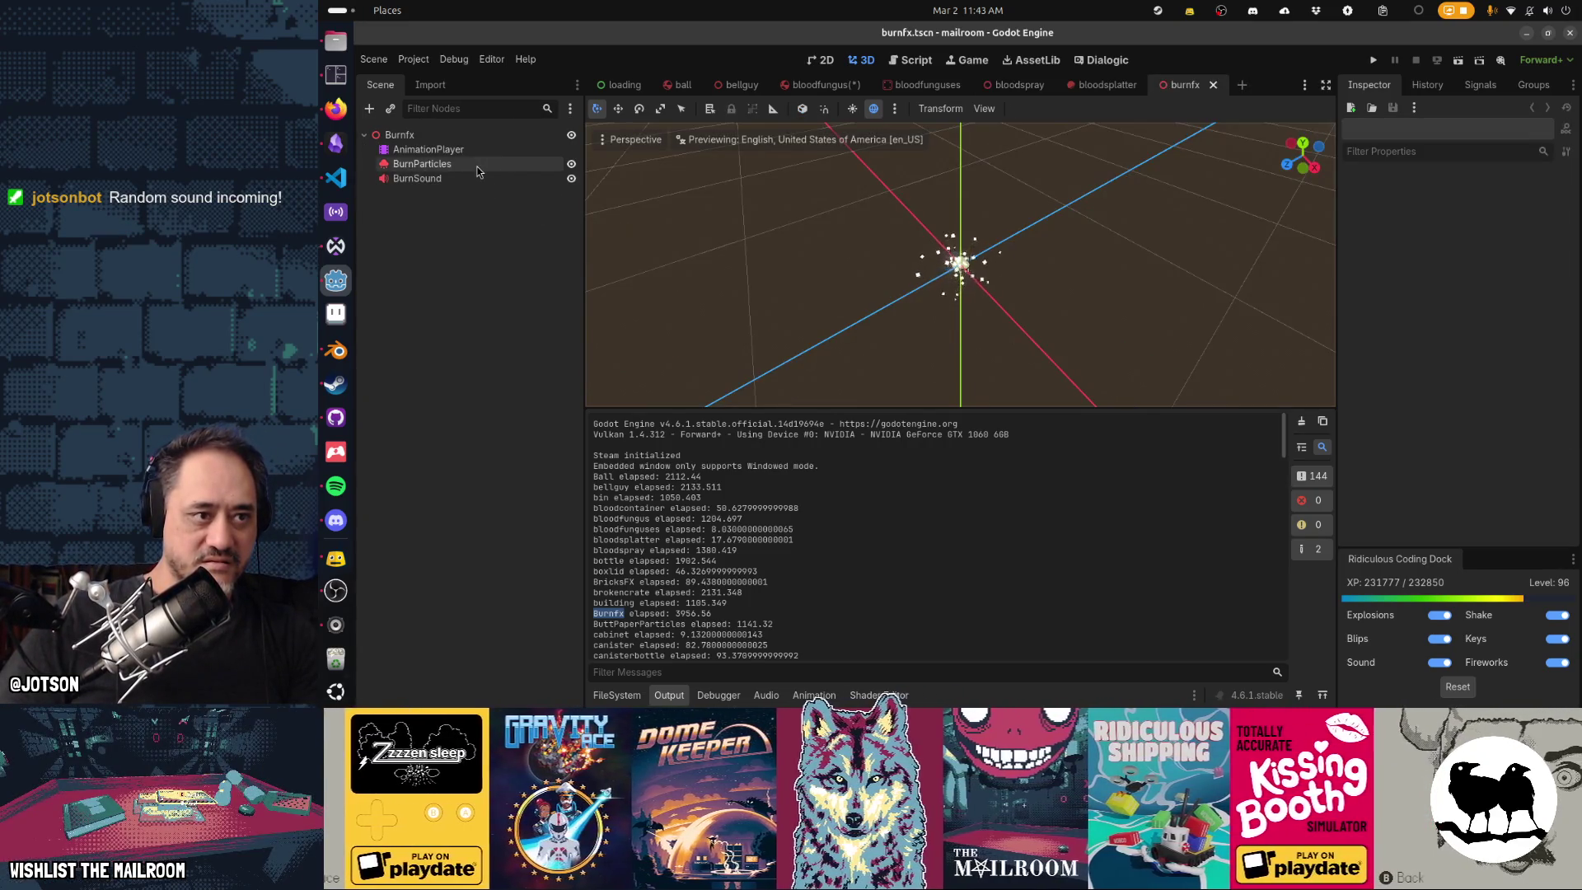
left_click(476, 166)
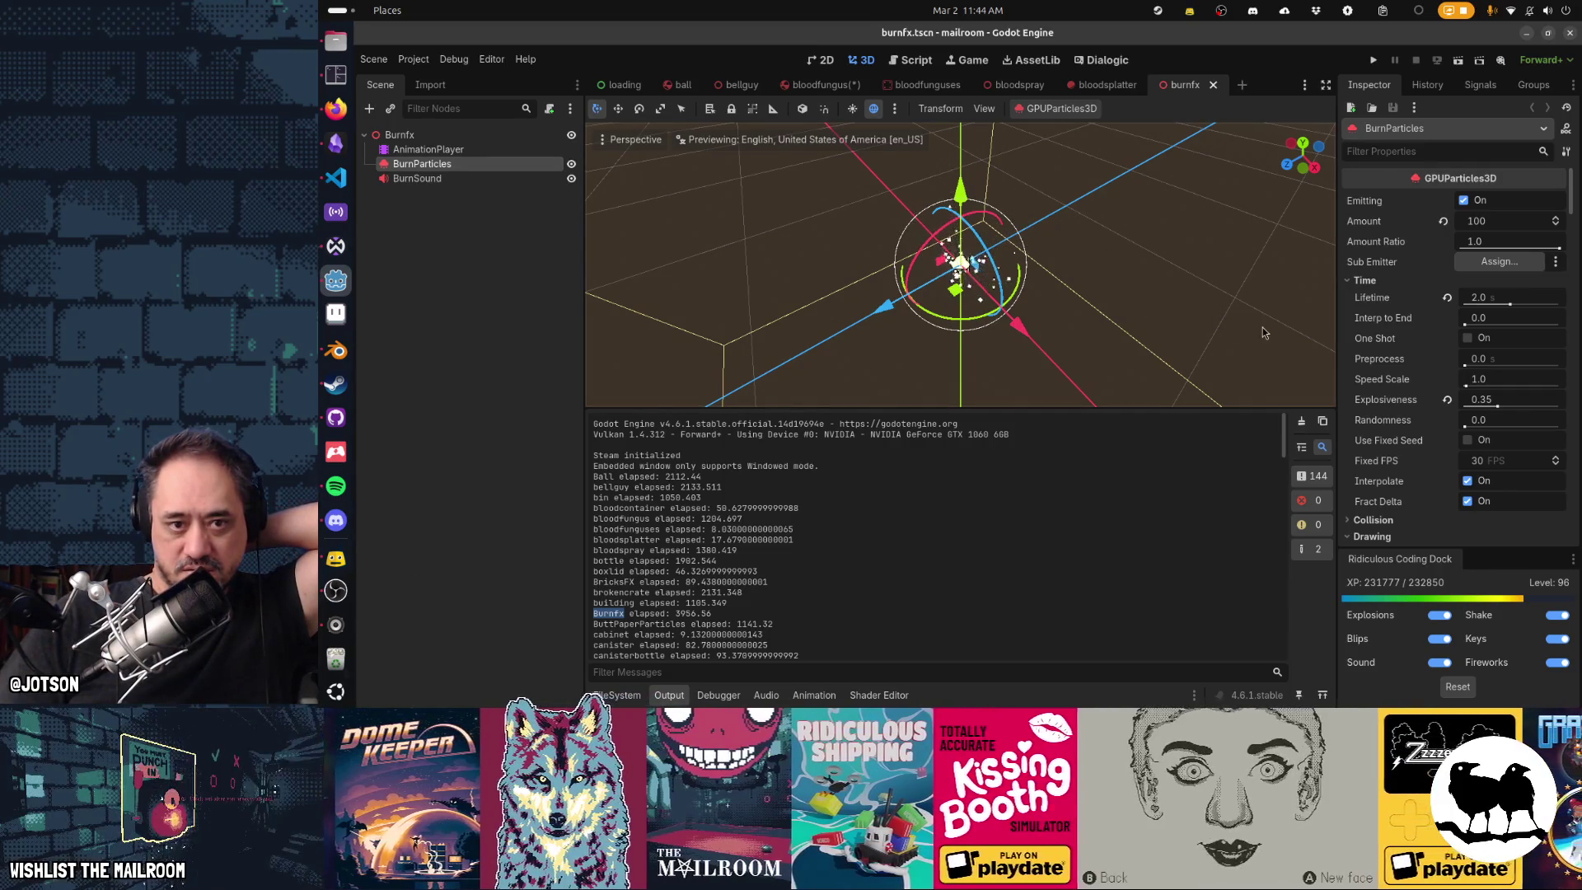
Orbit to the particles' front and scroll the Inspector down to Turbulence, noise scale 4.44.
left_click_drag(1267, 328, 1075, 248)
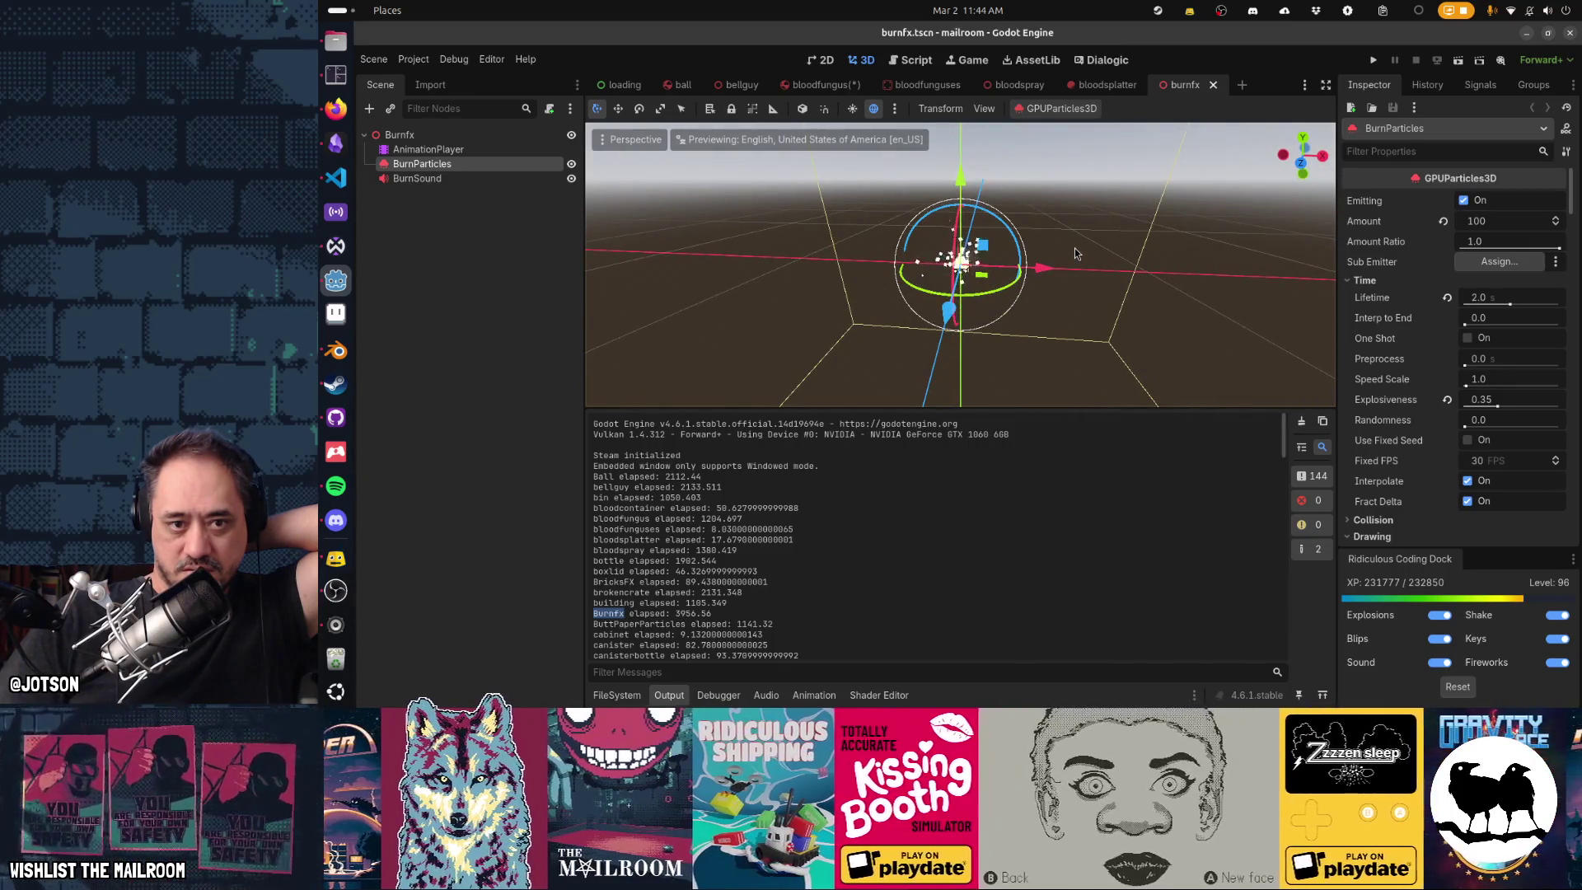
scroll(1075, 249, "up", 1)
scroll(1419, 373, "down", 3)
scroll(1419, 373, "down", 5)
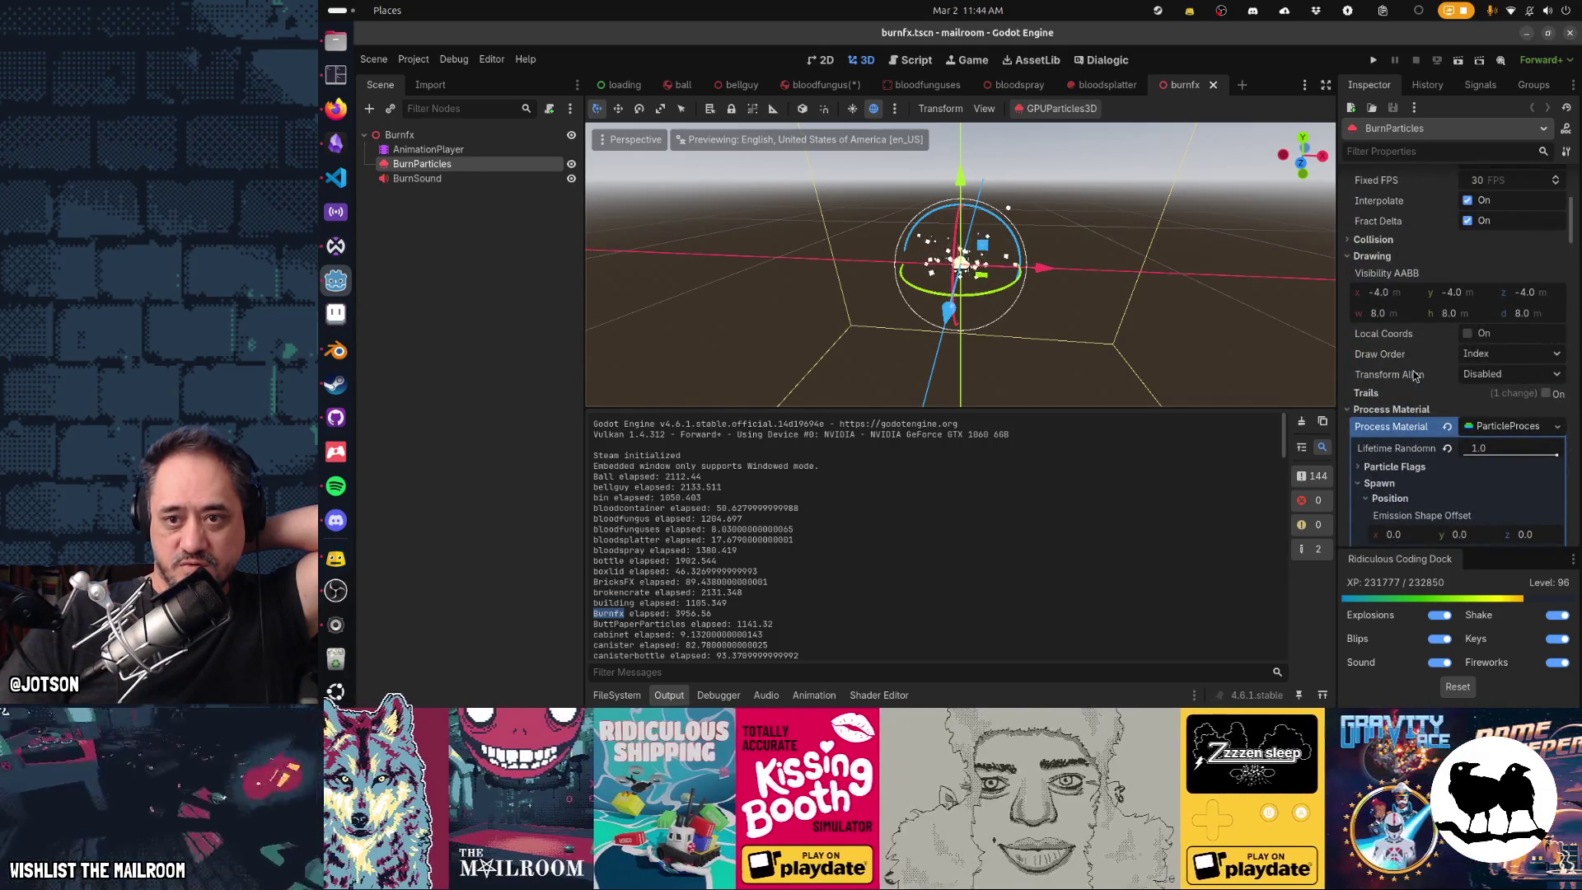
scroll(1415, 375, "down", 4)
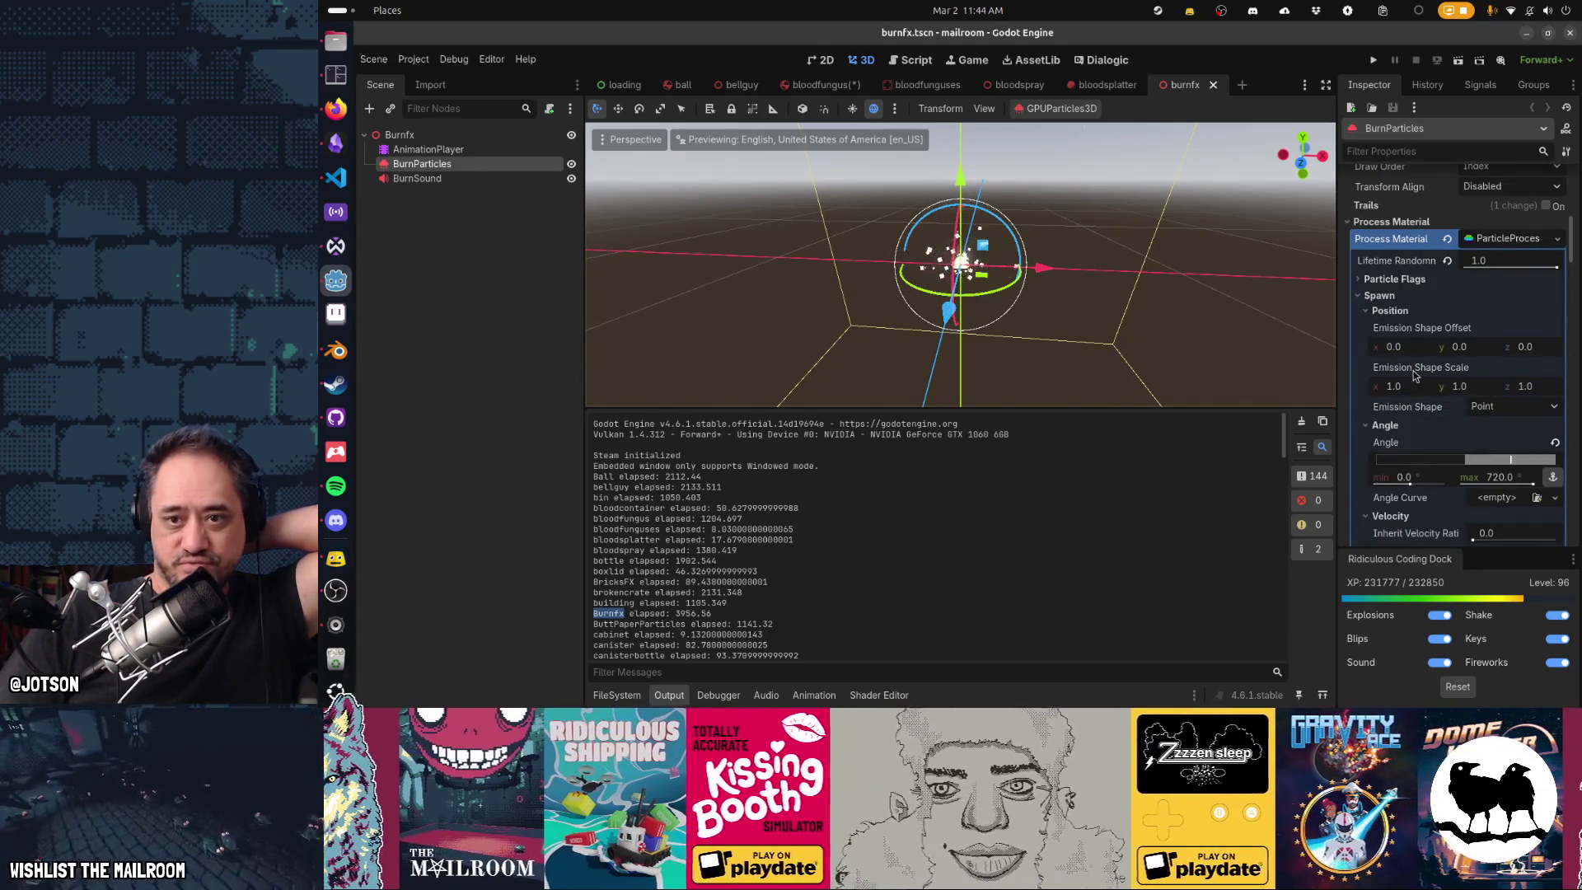
scroll(1415, 375, "down", 5)
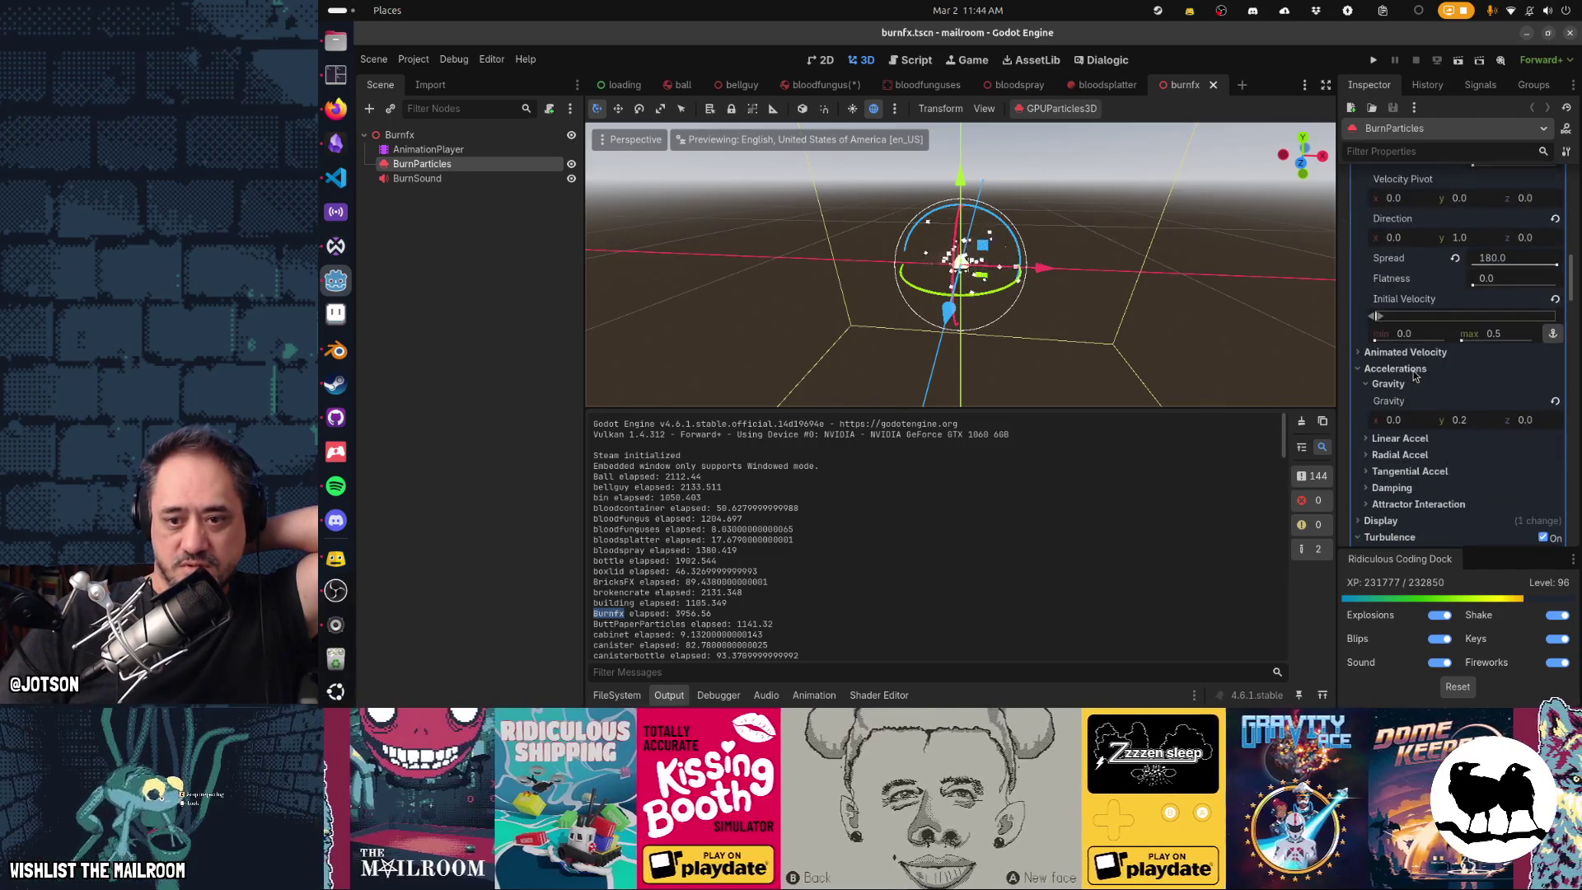
scroll(1413, 371, "down", 3)
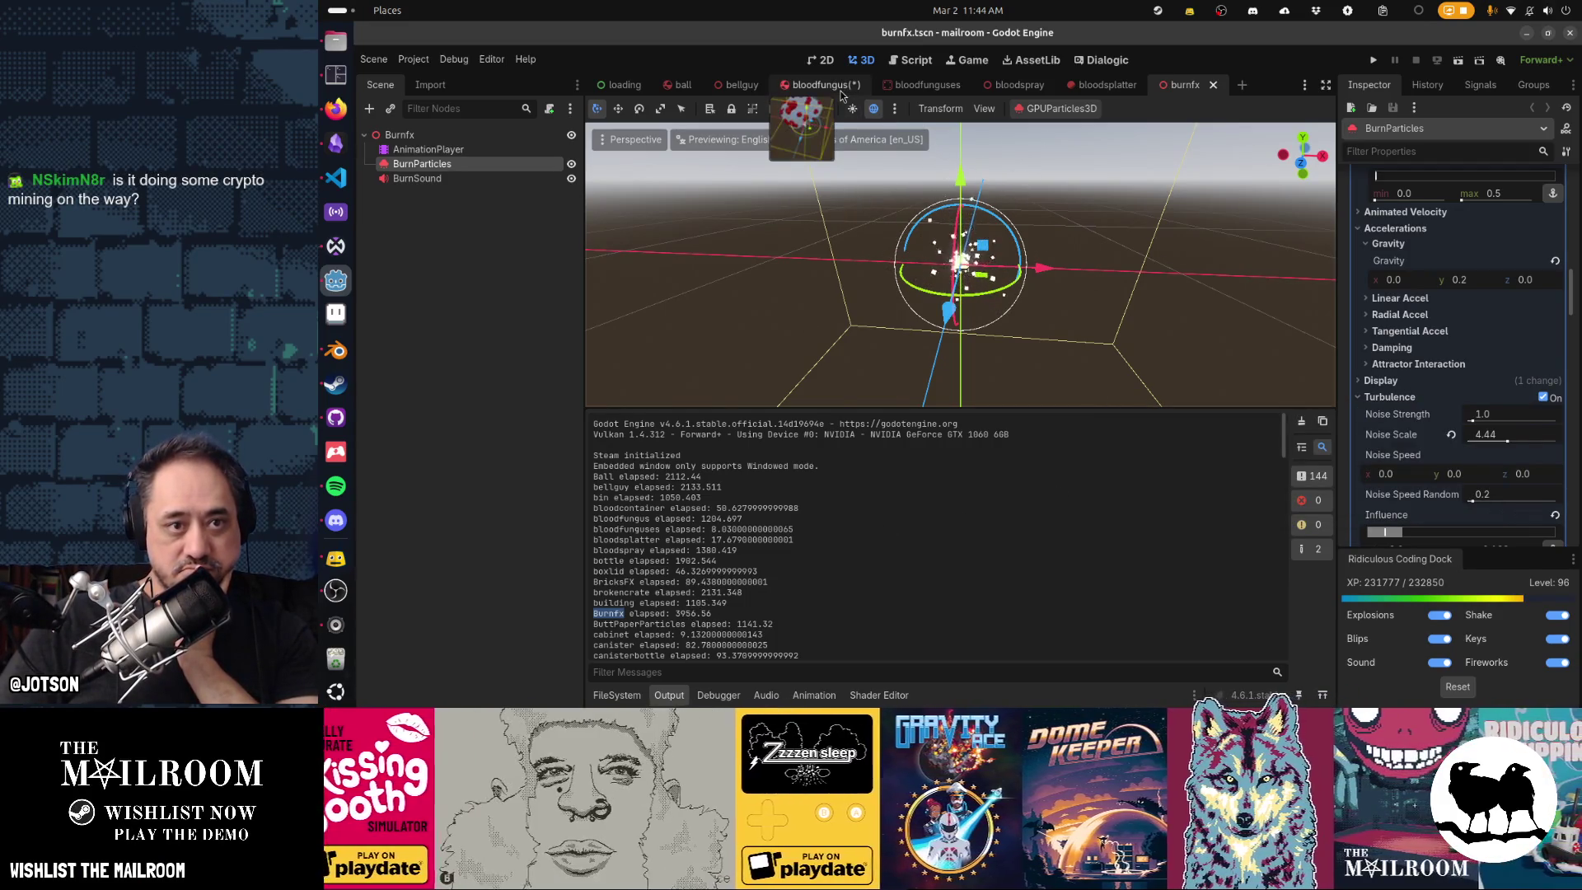
Close bloodfungus without saving, then close the ball, bellguy, bloodfunguses and bloodspray scene tabs.
left_click(871, 84)
left_click(857, 392)
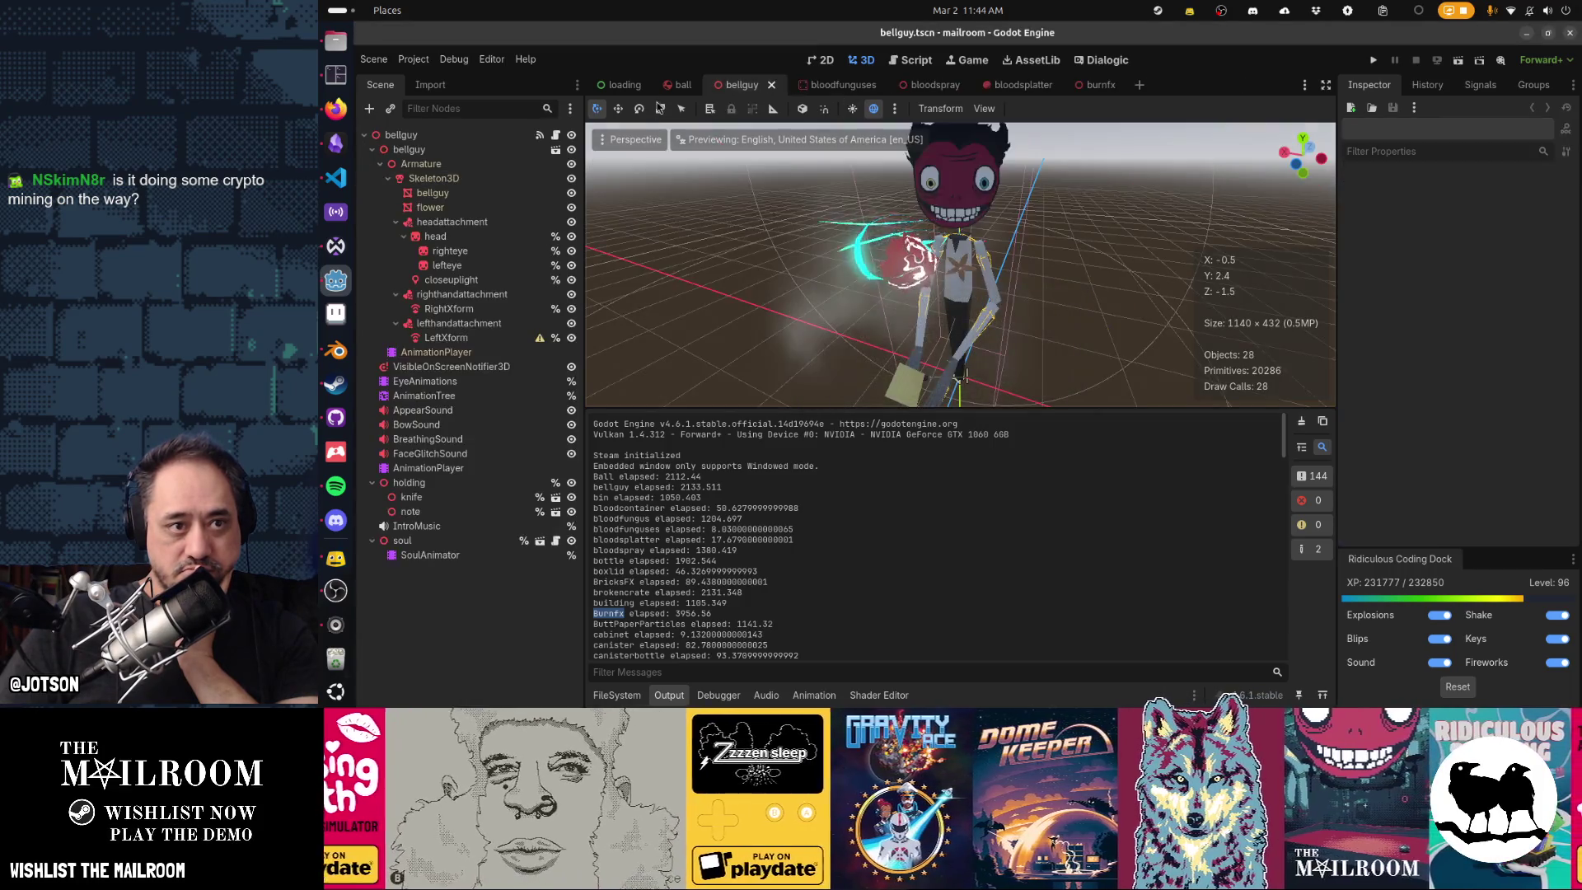
middle_click(679, 88)
middle_click(679, 87)
middle_click(679, 87)
middle_click(679, 87)
middle_click(679, 88)
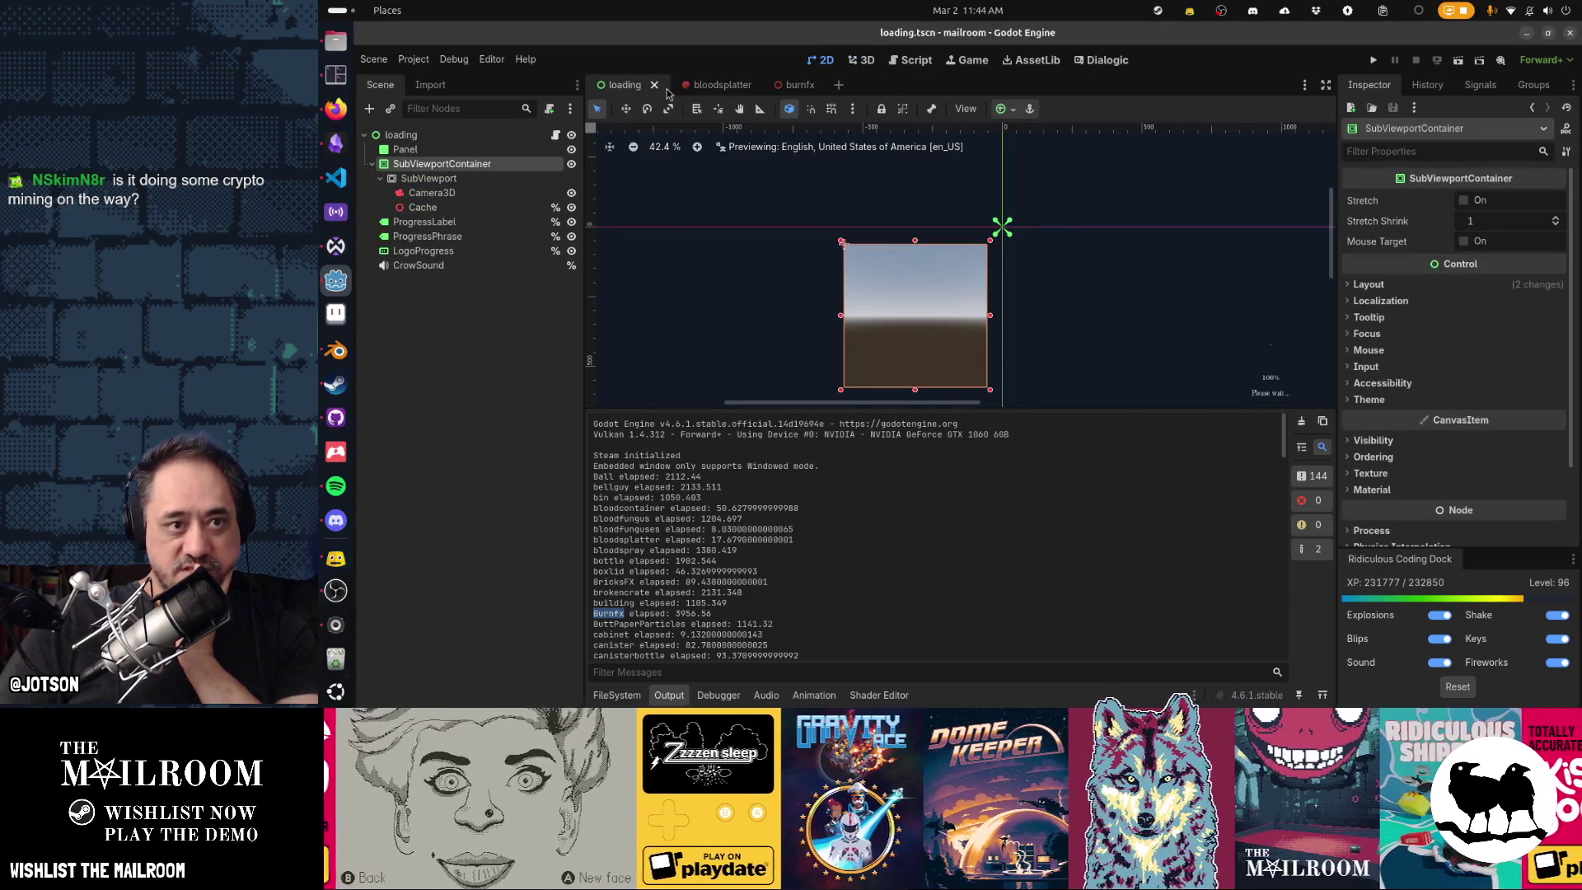
middle_click(668, 87)
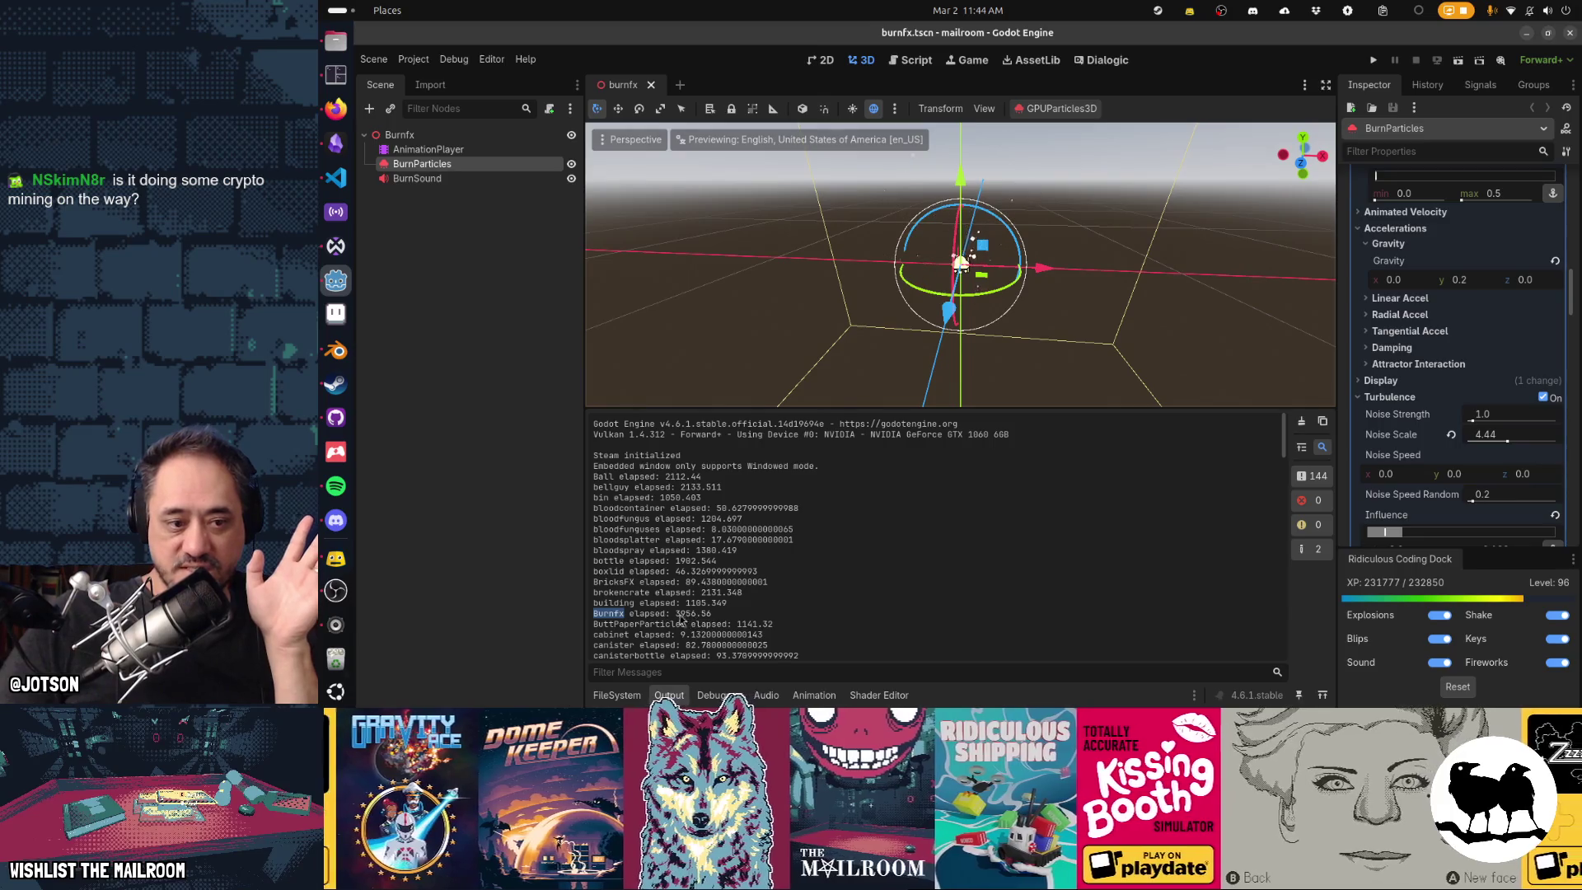
Run the project, stop it after Burnfx logs loading in 3587.142, and untick Turbulence On.
left_click(336, 74)
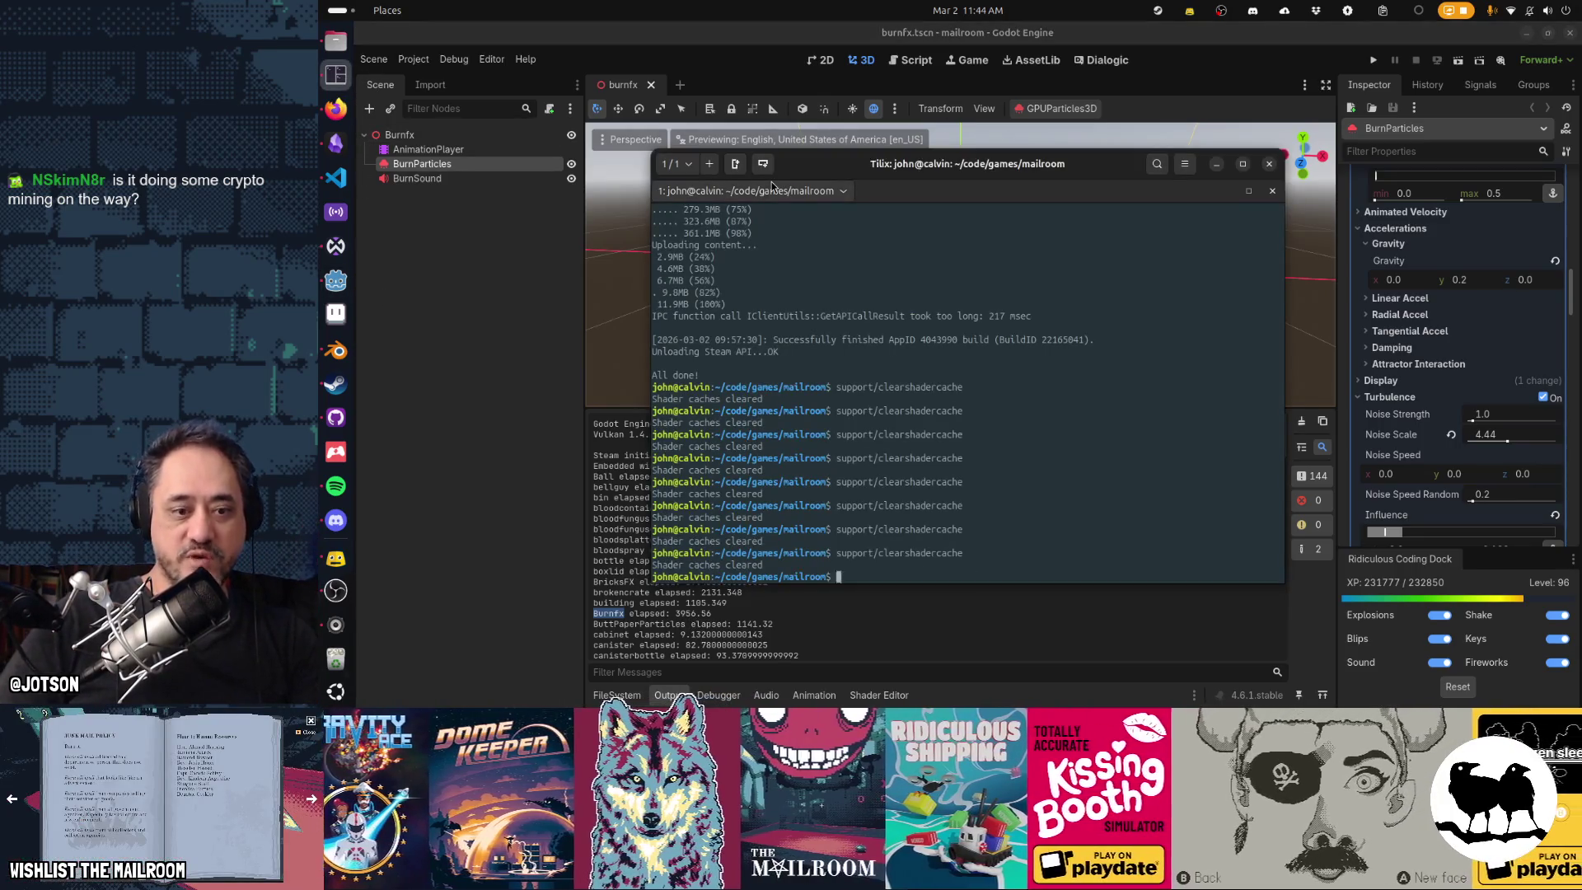
type("support/clearshadercache")
left_click(989, 611)
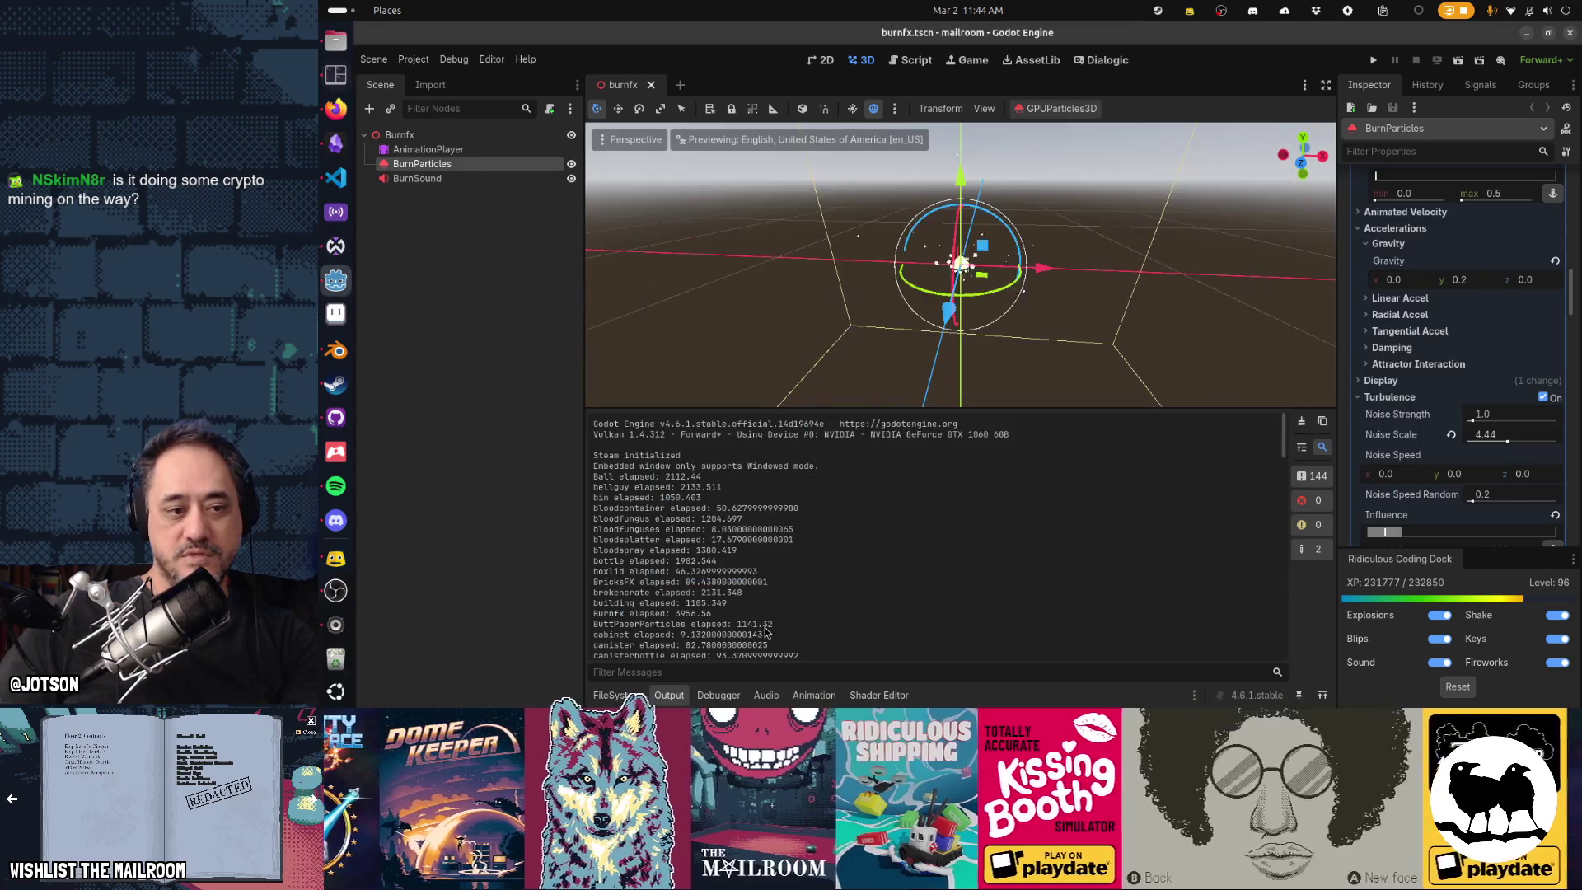
key("F5")
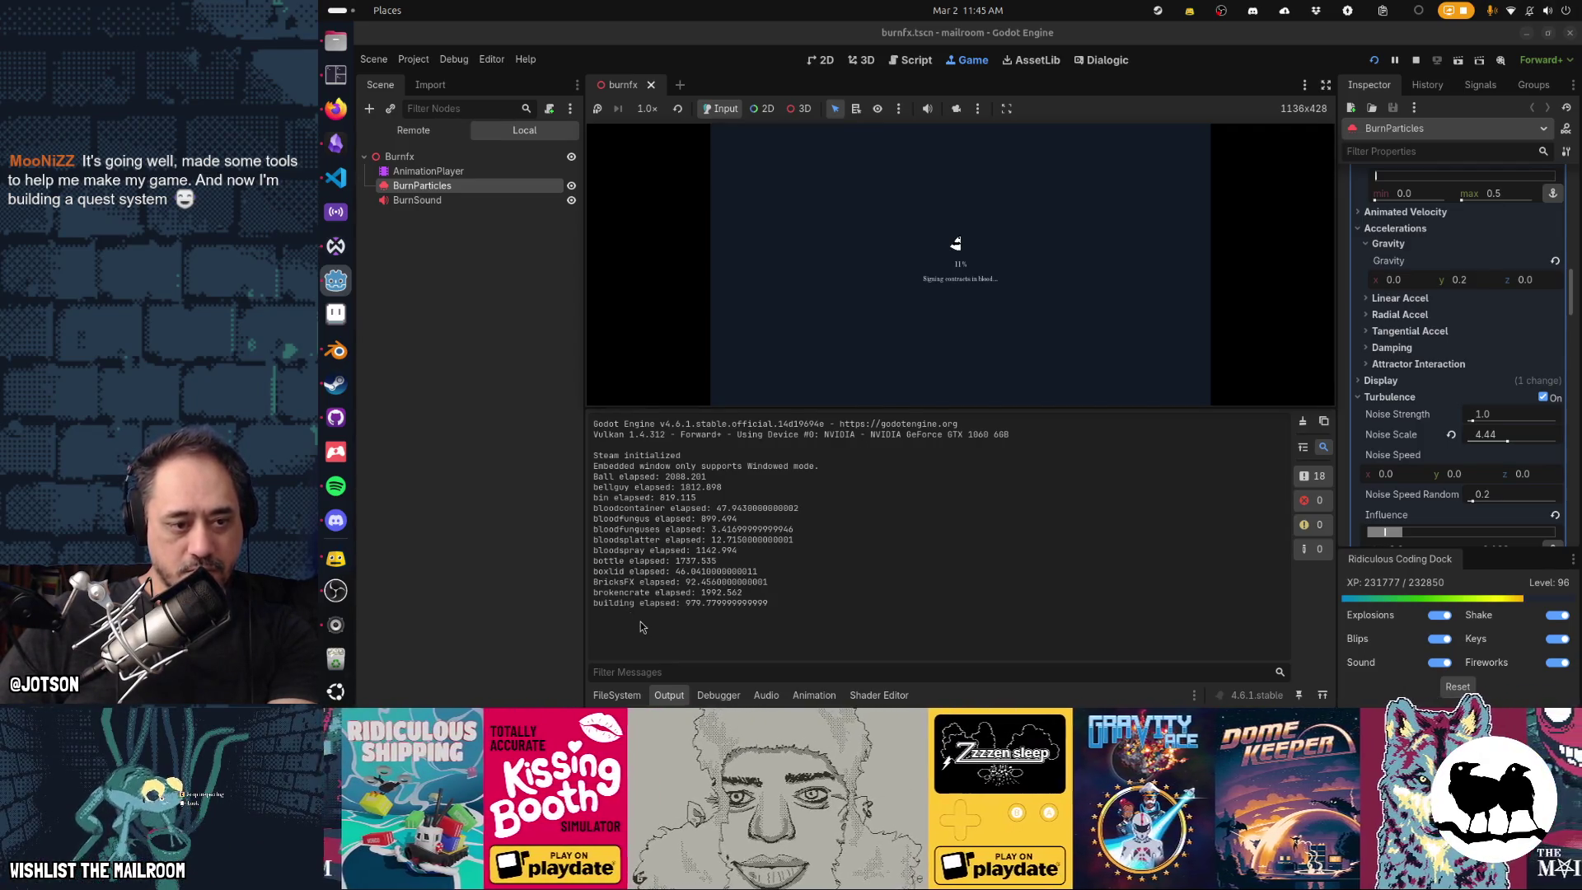
key("F8")
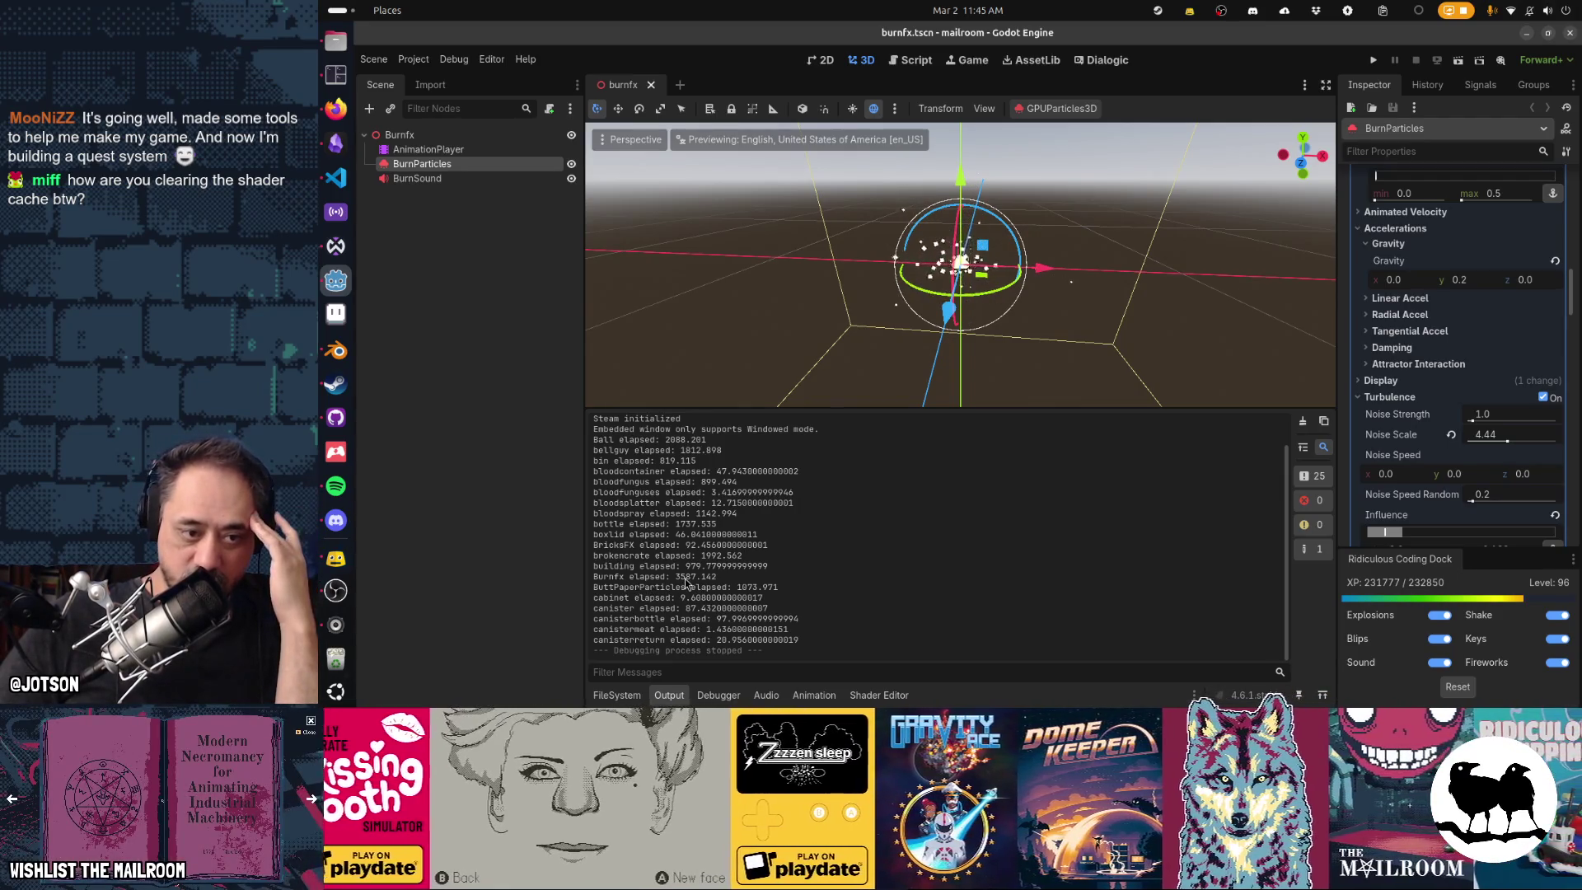
left_click(1545, 398)
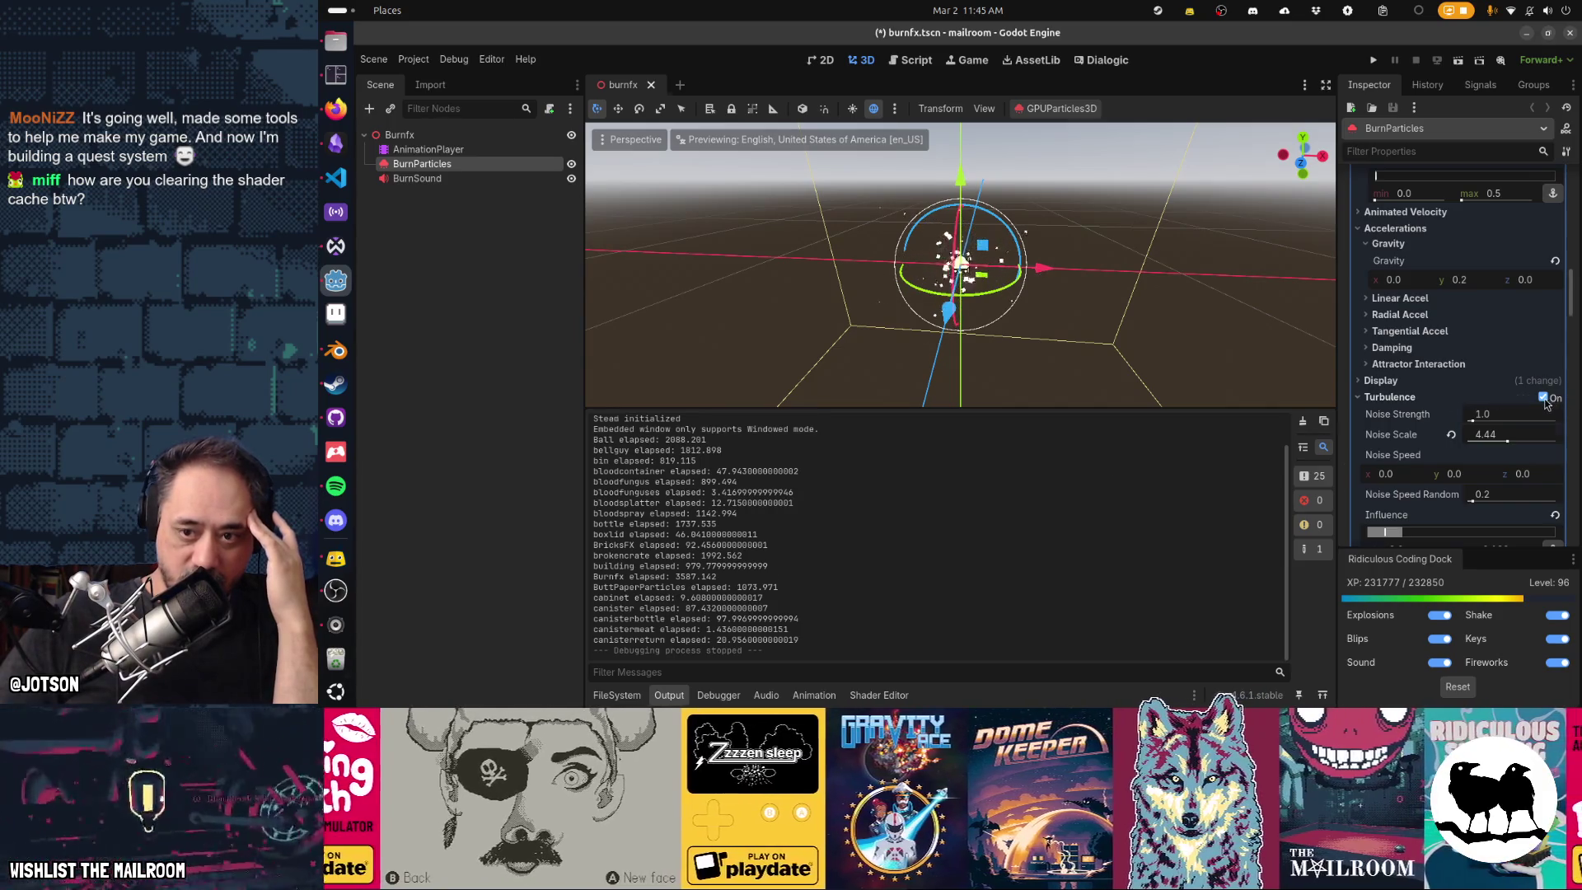
Rerun support/clearshadercache in Tilix, then run and stop the project, with Burnfx now loading in 1557.865.
left_click(1544, 398)
key("alt+Tab")
key("Up")
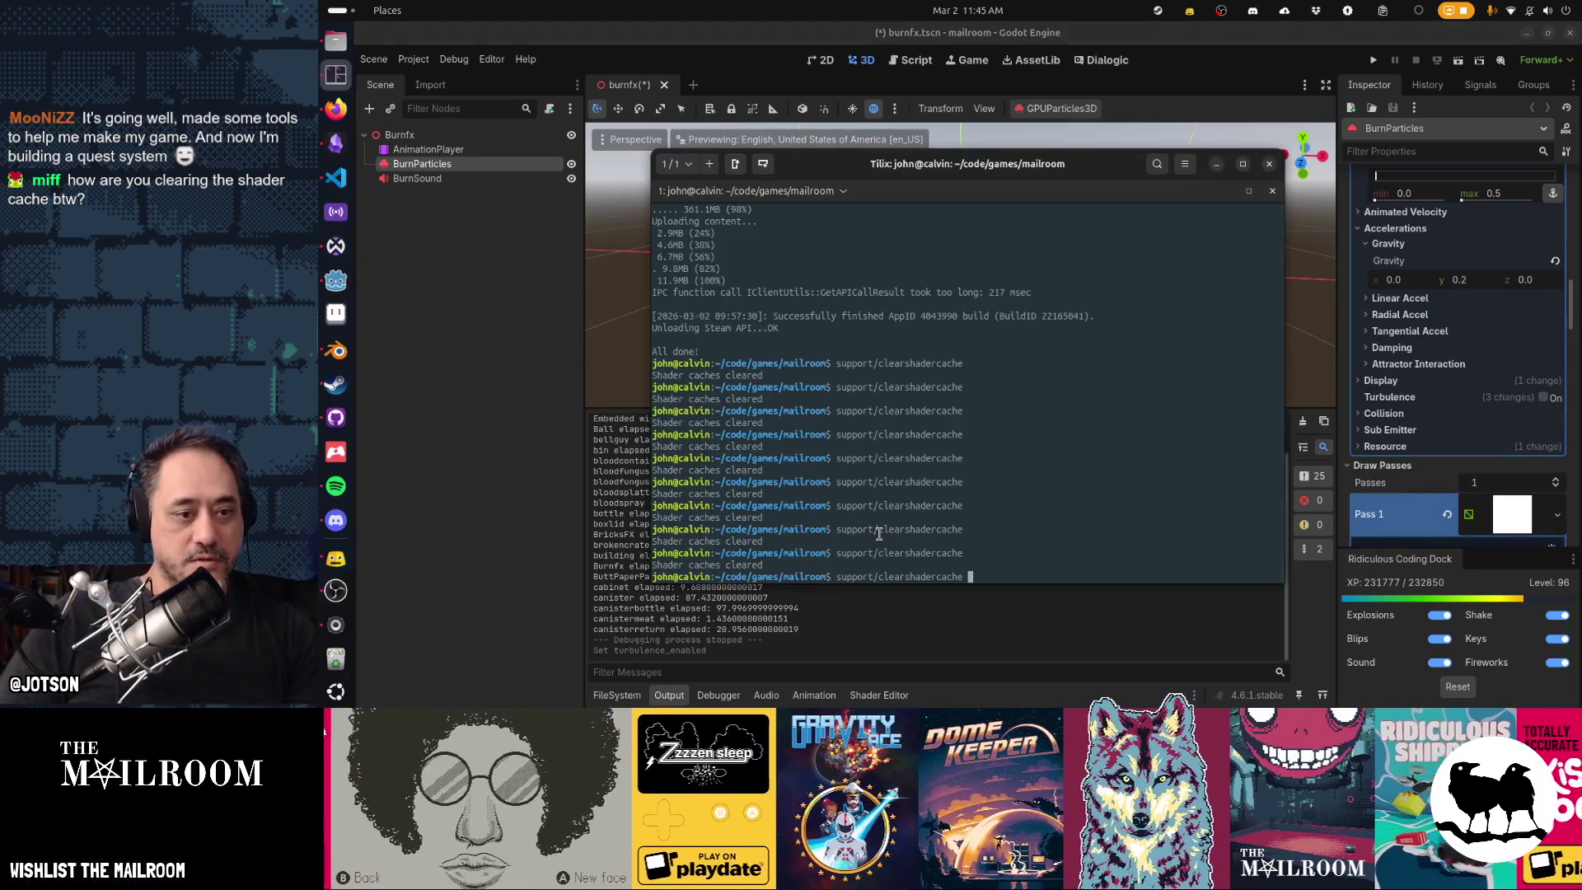
key("Return")
left_click(856, 634)
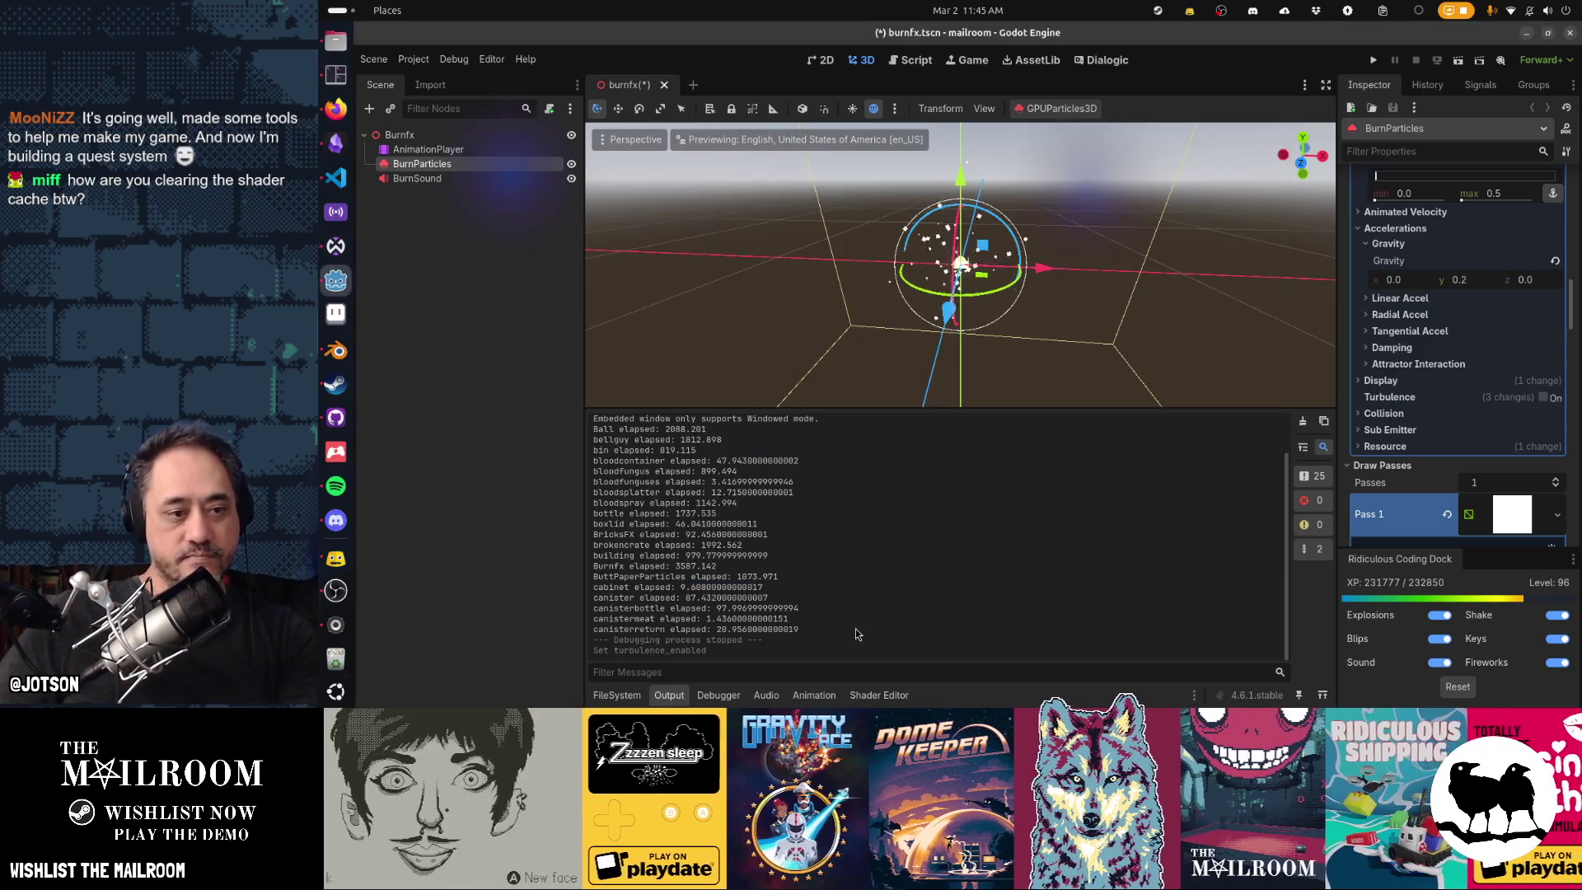
key("F5")
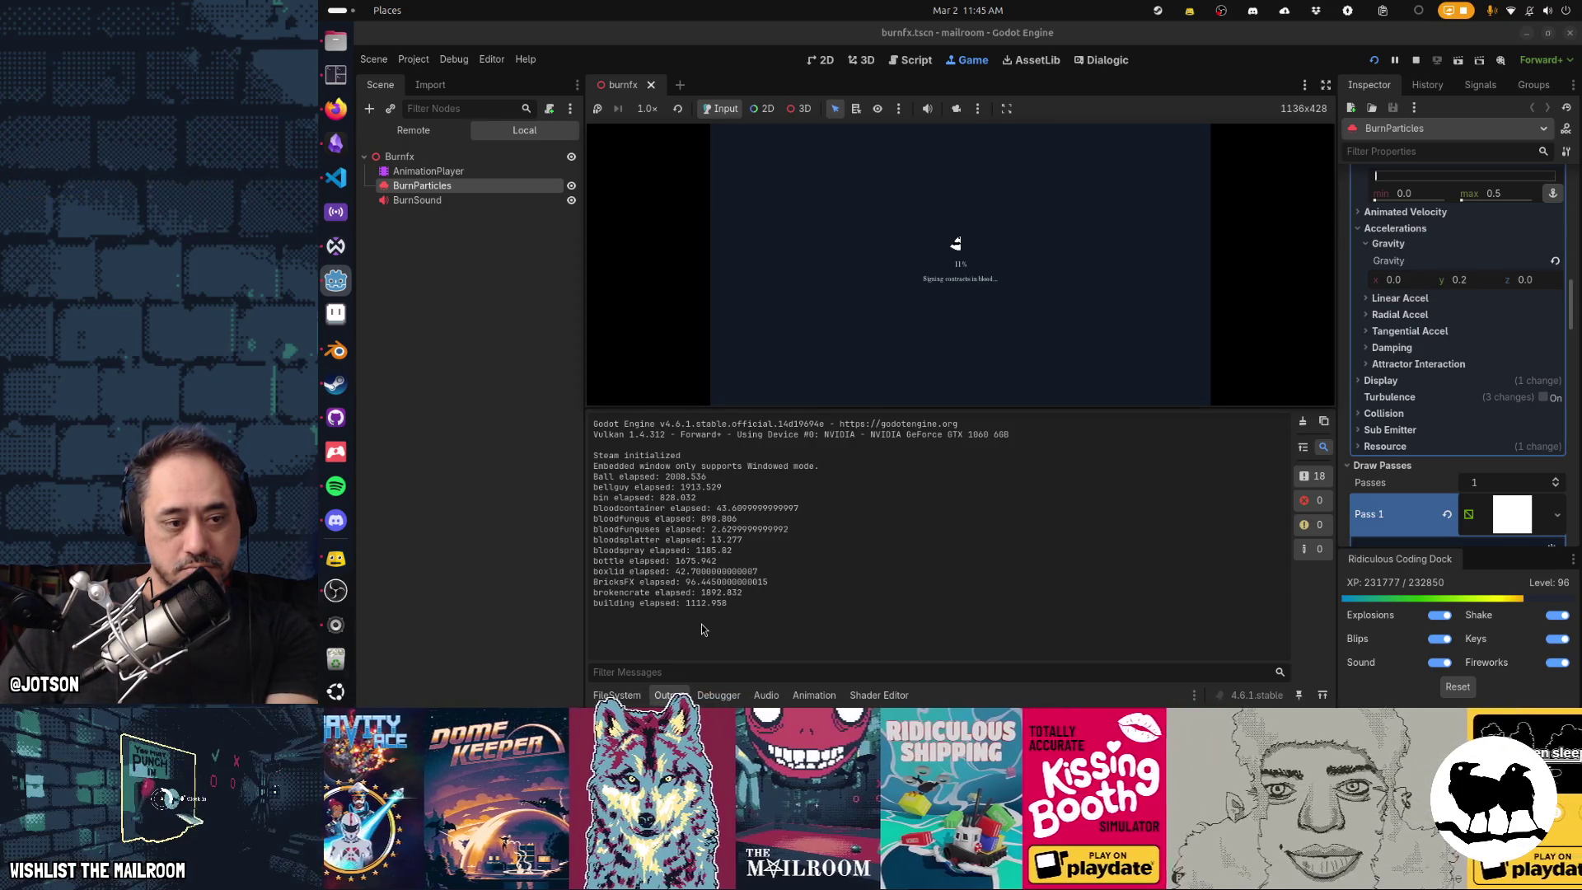
key("F8")
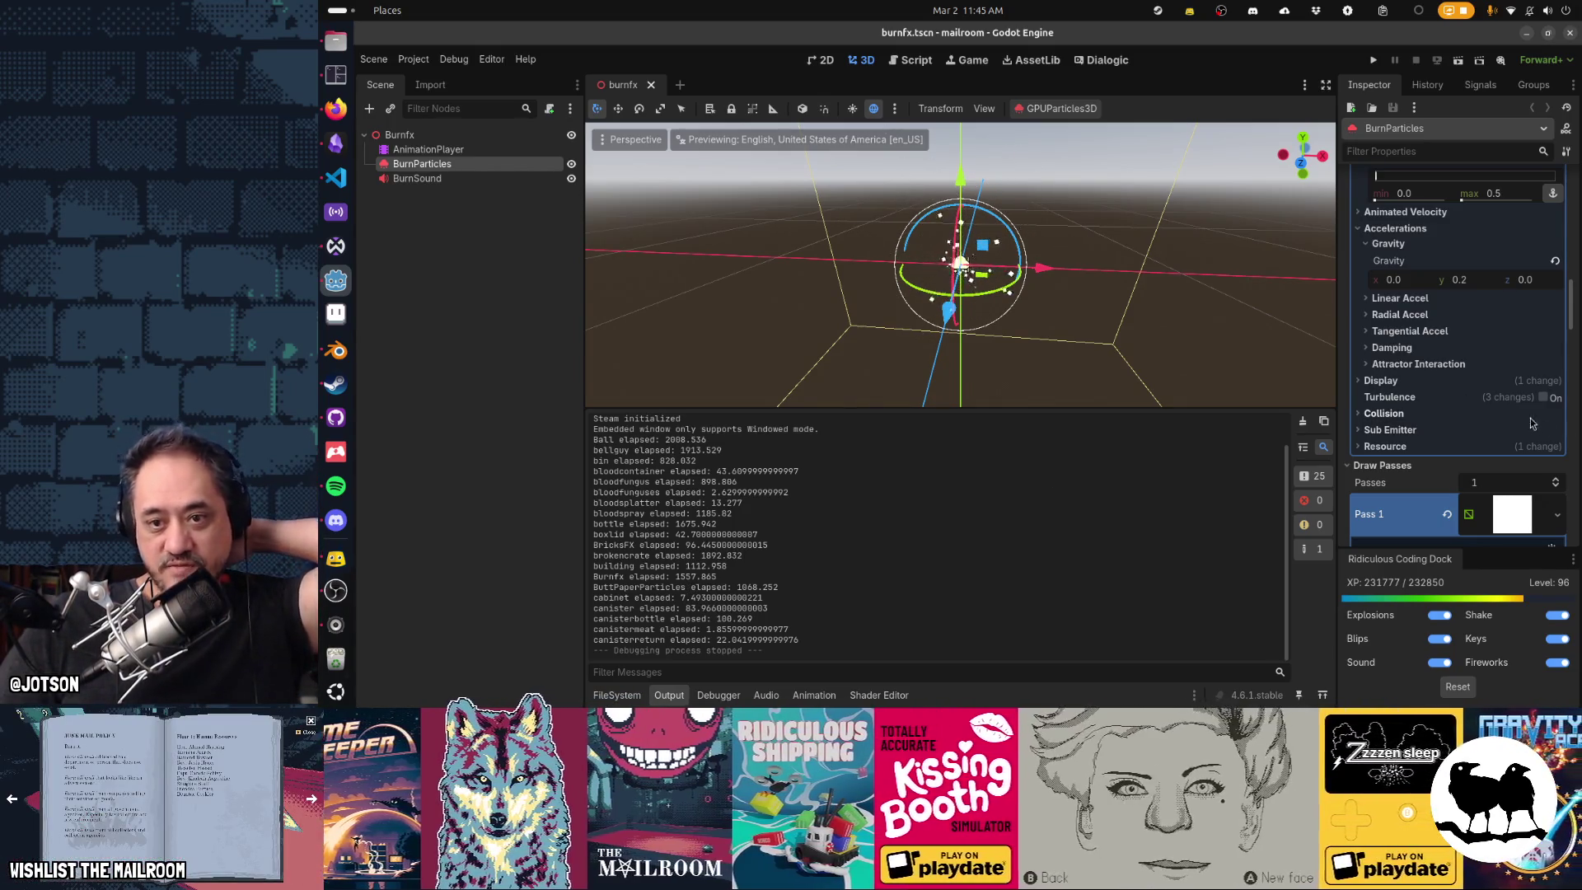
Bring the Tilix terminal back in front of the Godot editor.
mouse_move(1547, 403)
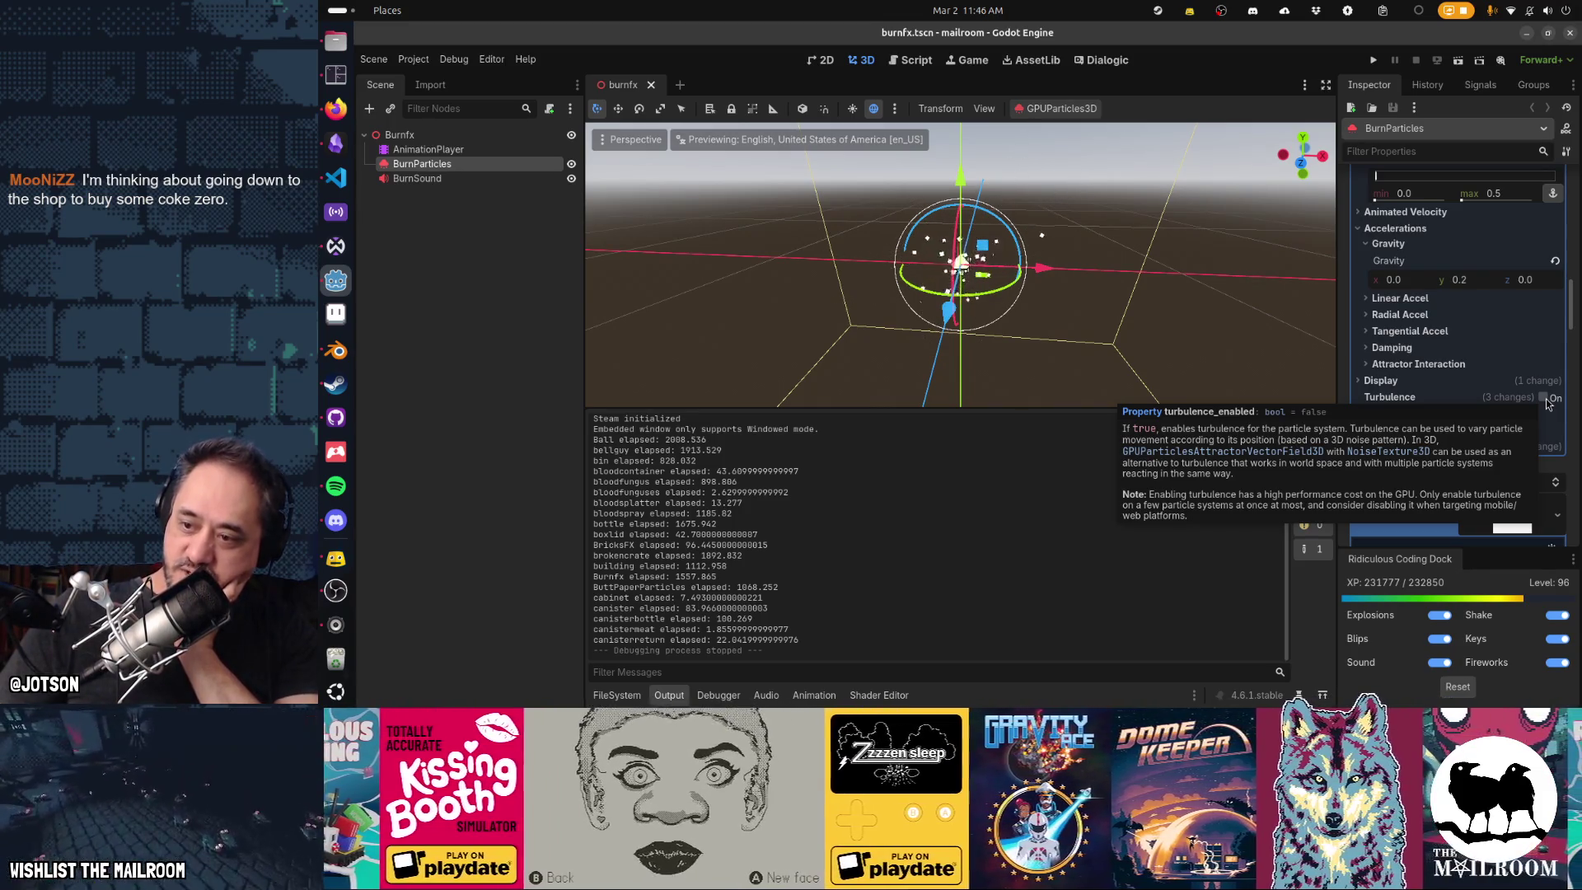
left_click(336, 78)
type("cat support/")
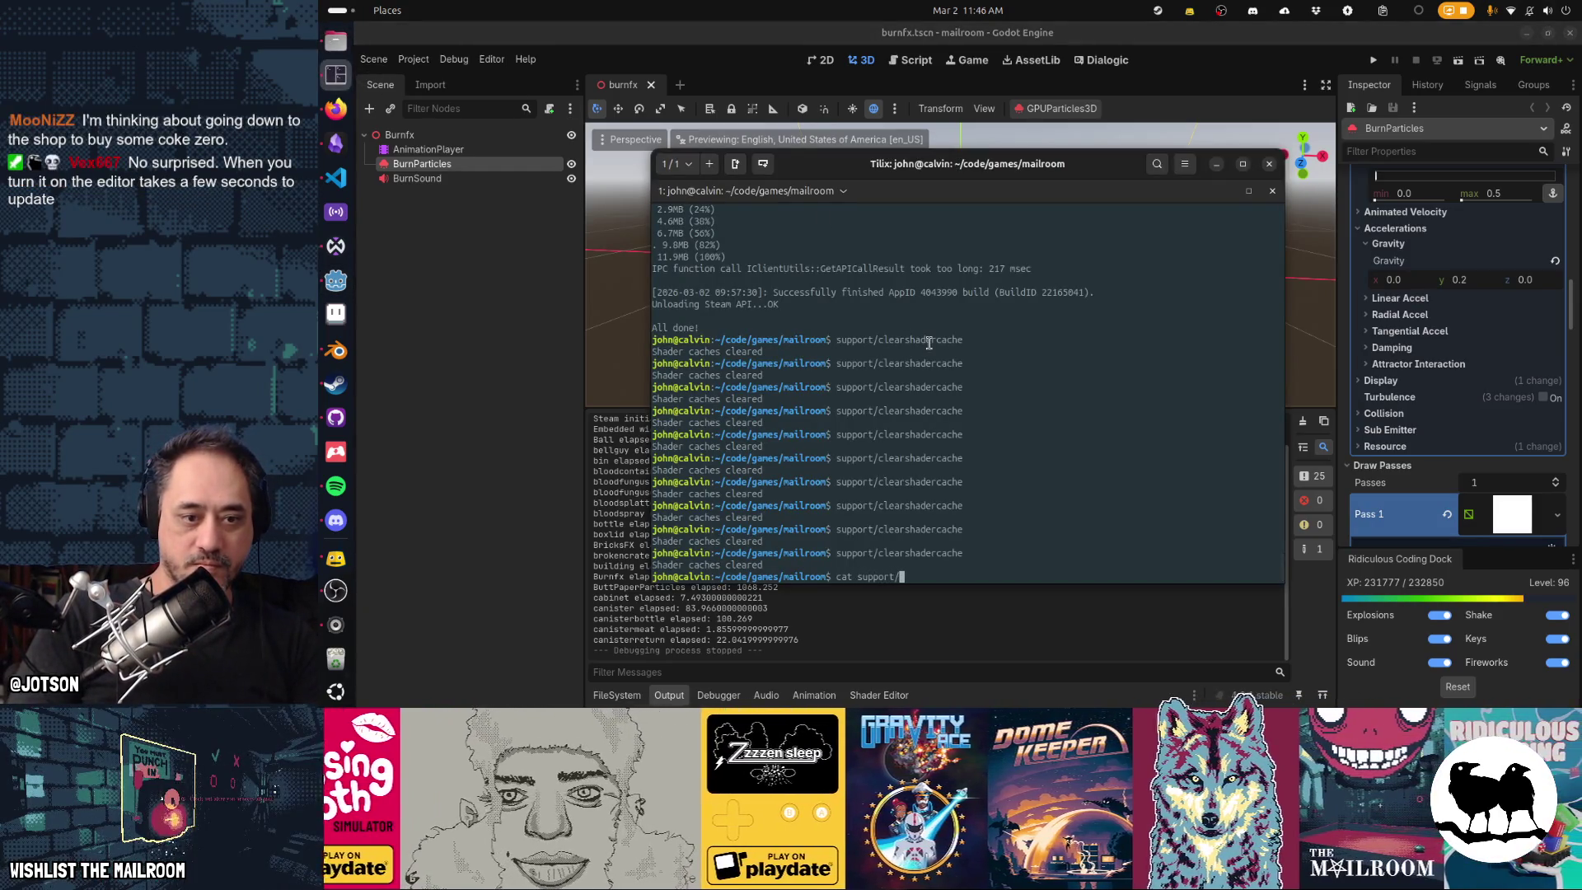
Print support/clearshadercache with cat to review its rm -rf cache deletions, then return to Godot.
type("clearshadercache")
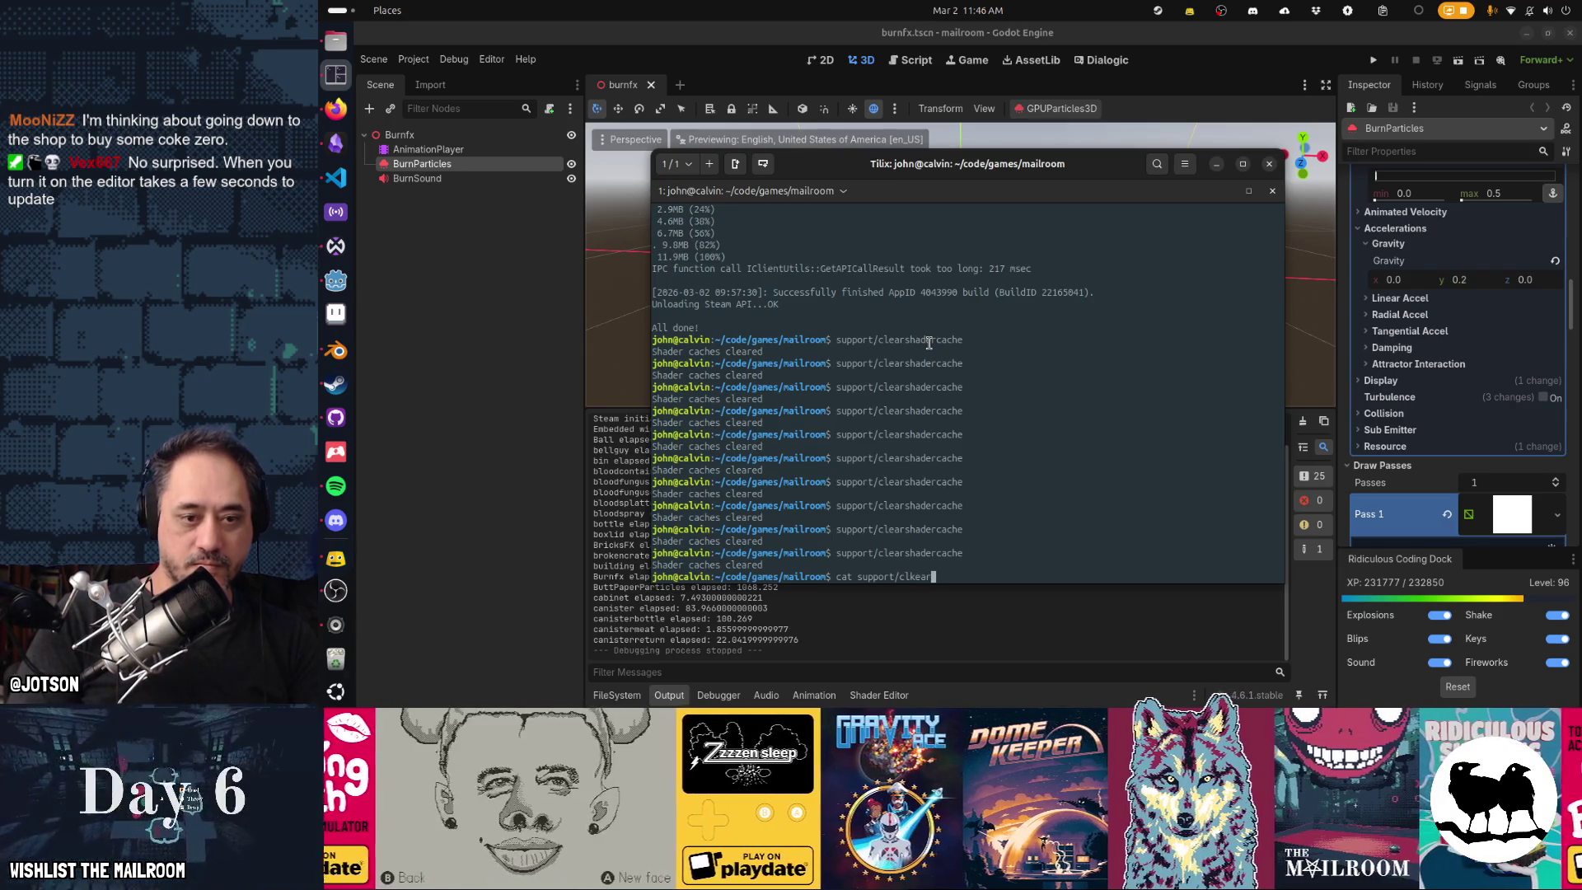
key("Return")
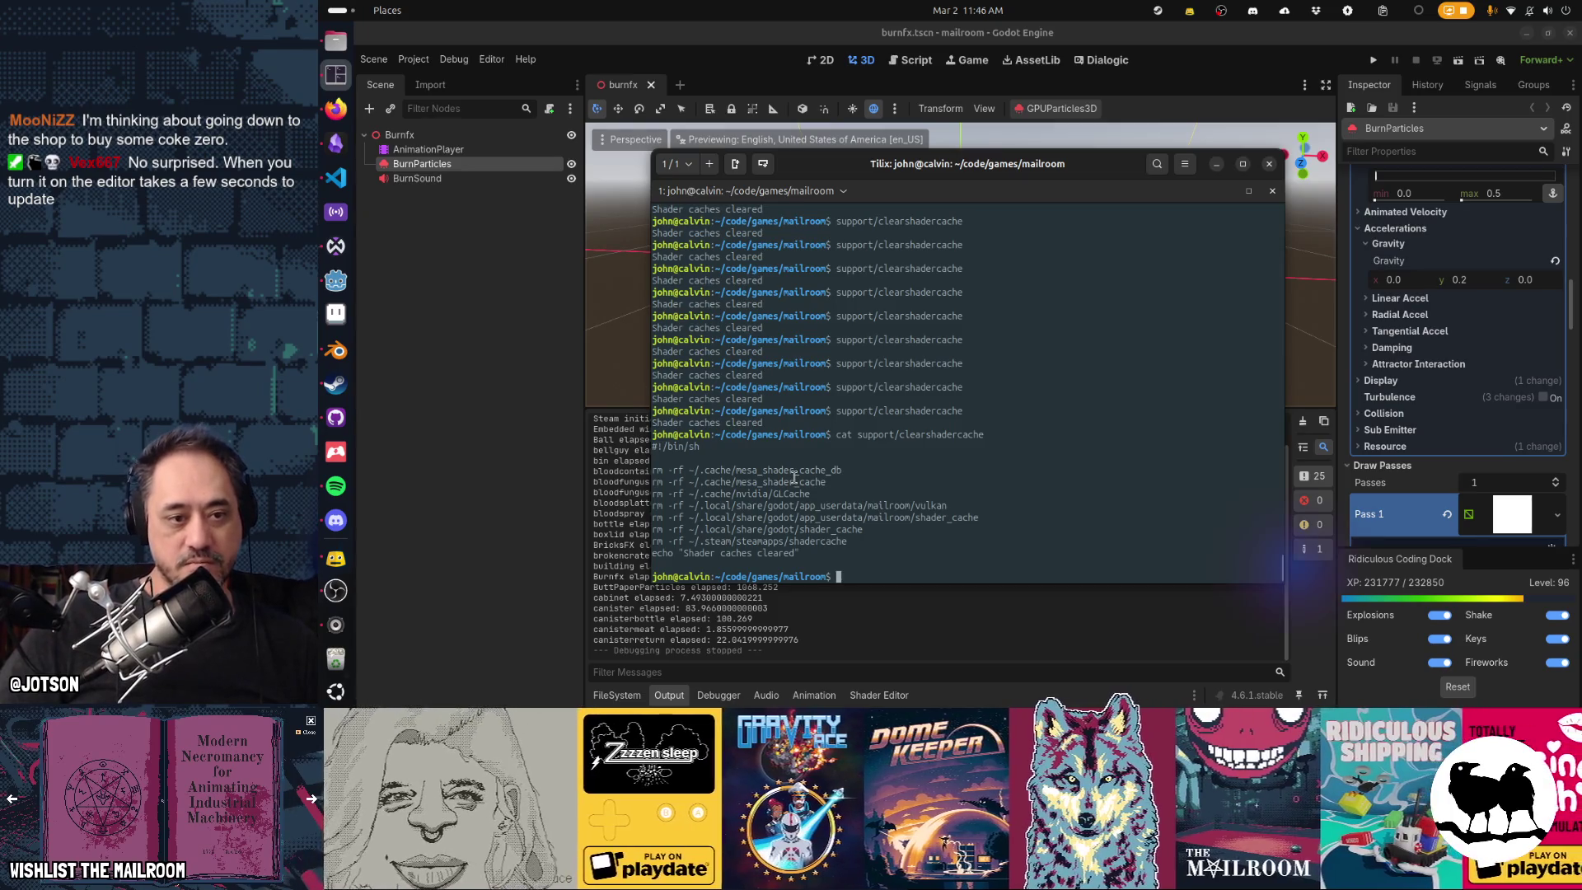
left_click_drag(653, 467, 1107, 575)
left_click(1107, 579)
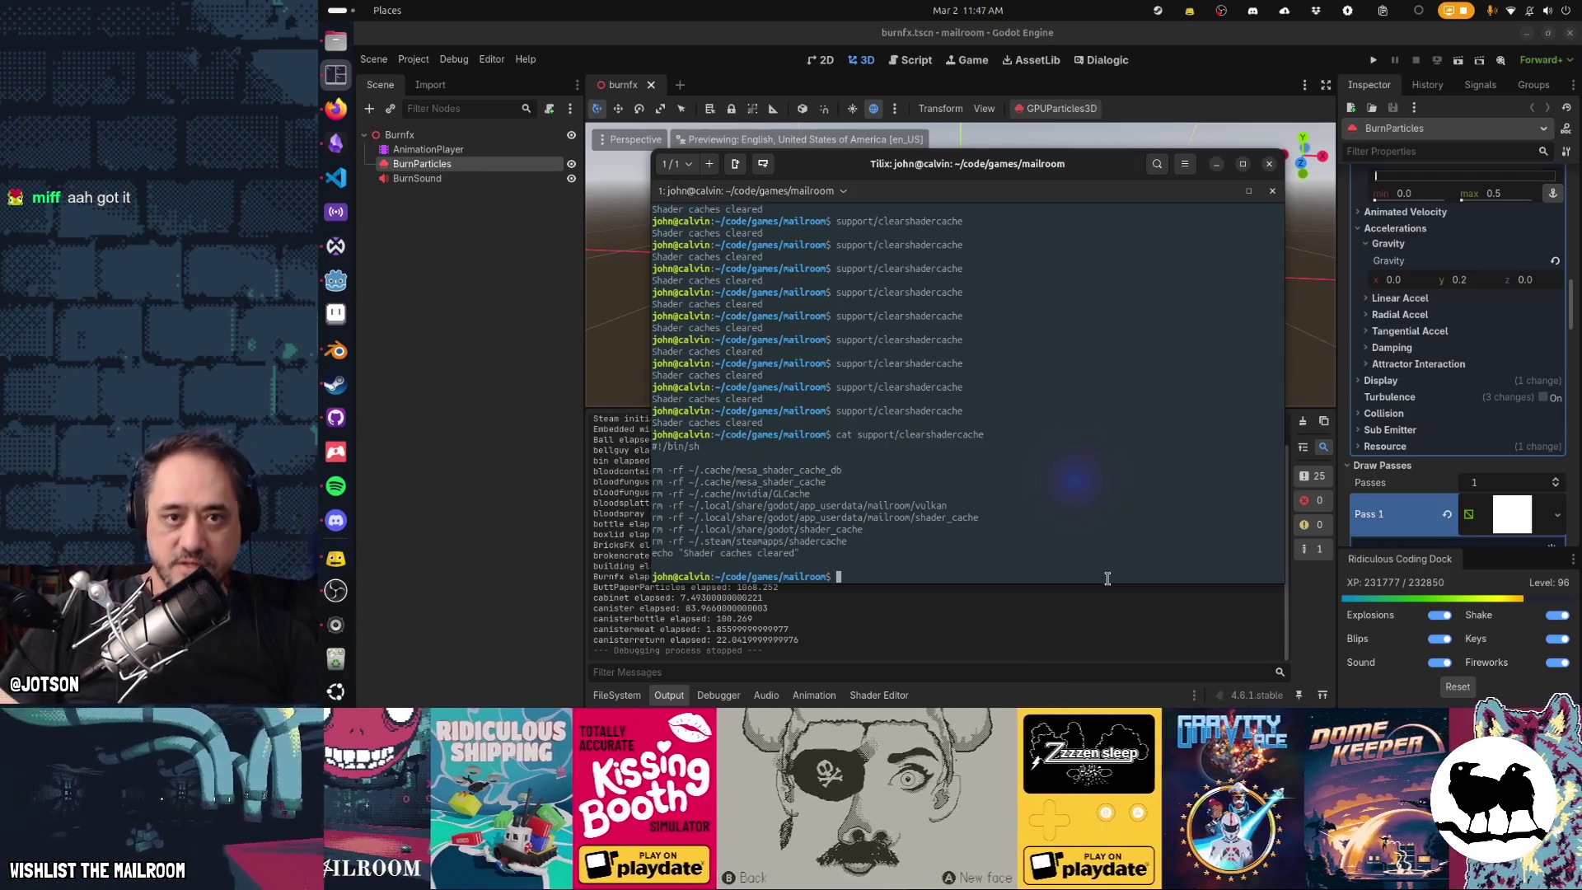
left_click(1144, 105)
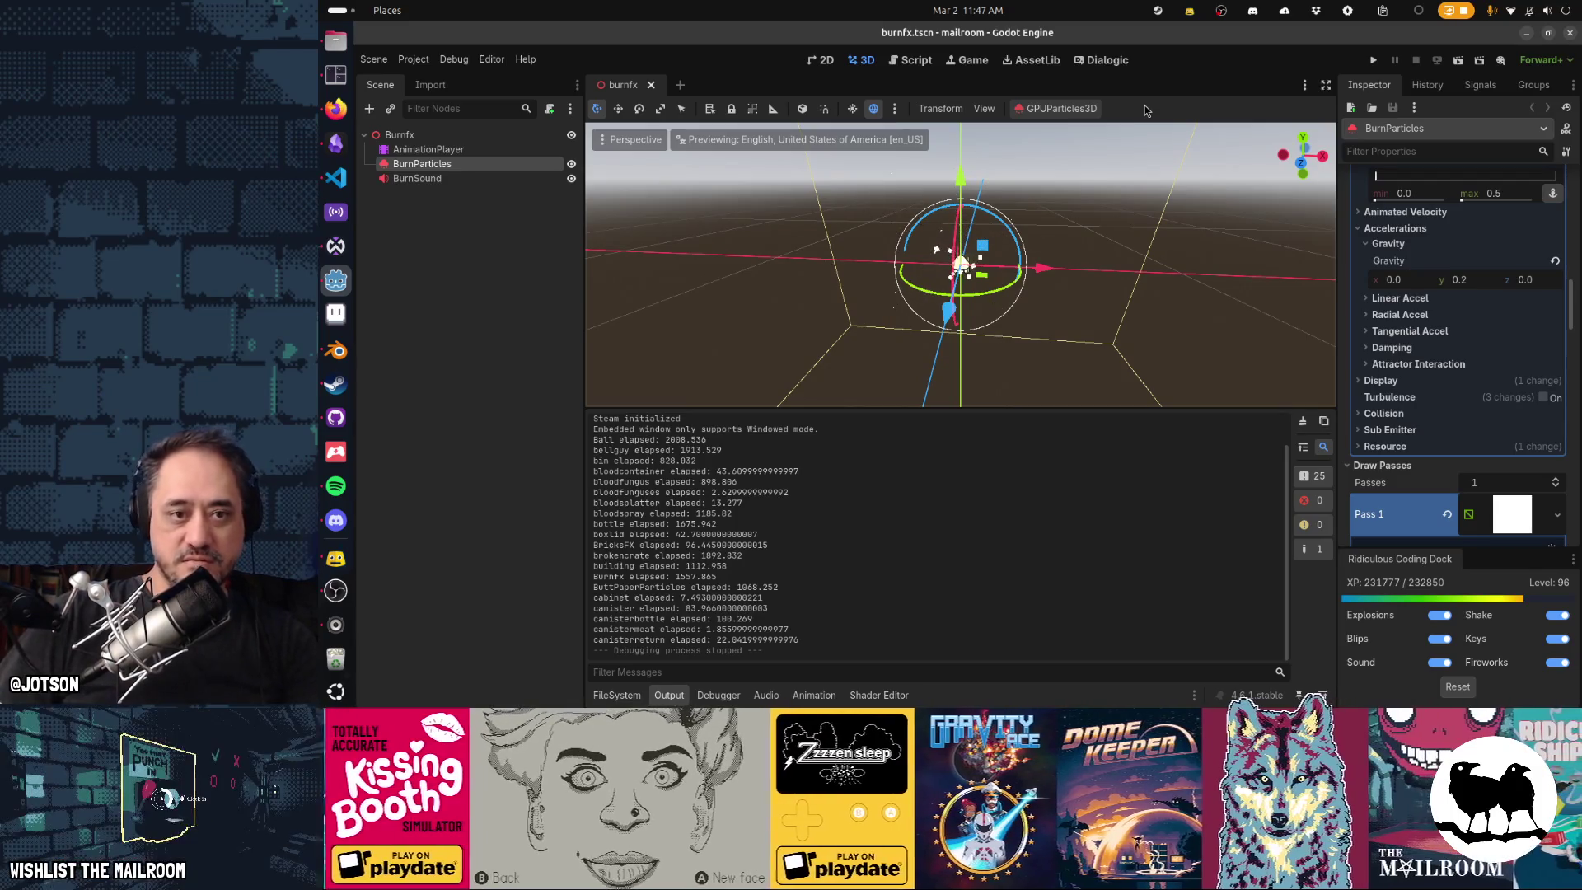
Run the project with a taller embedded game view and submit an in-game console command.
key("F5")
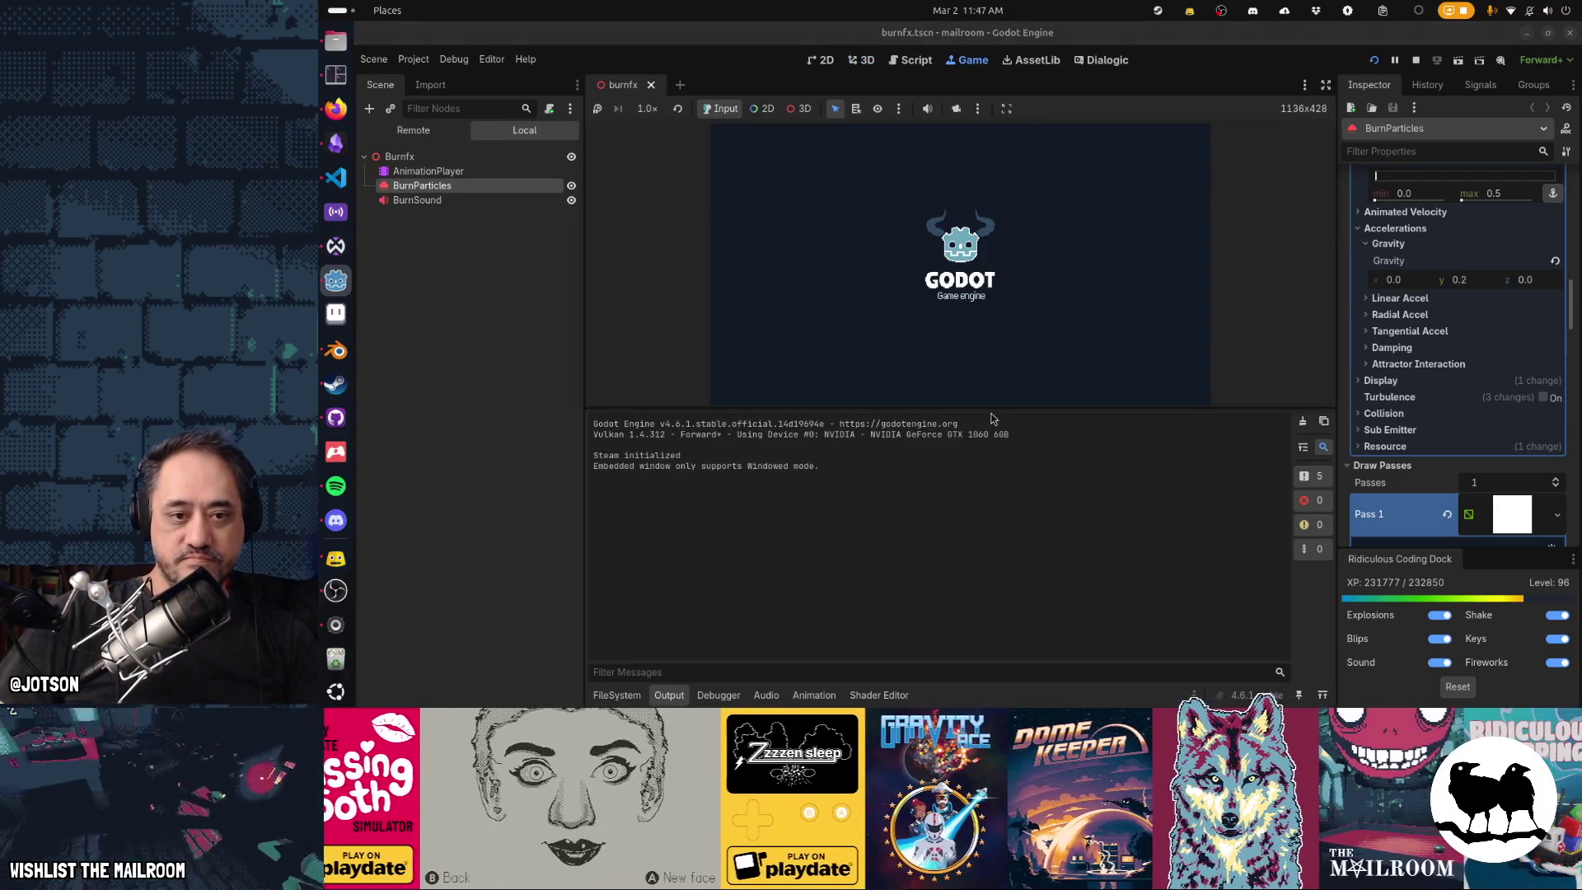
left_click_drag(993, 411, 994, 548)
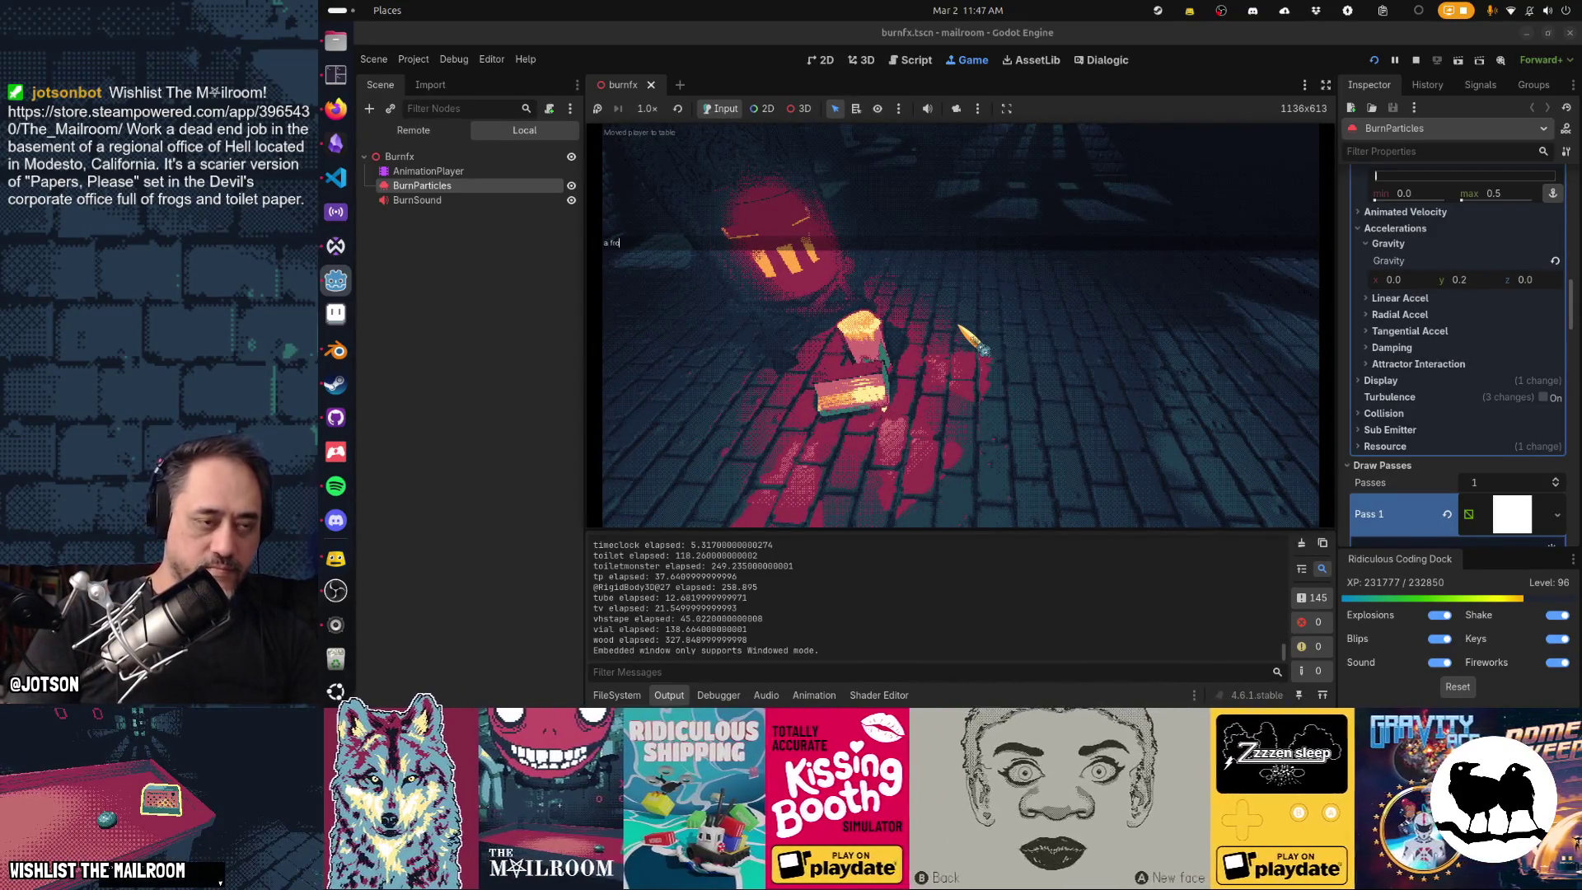
type("gnote")
key("BackSpace")
key("BackSpace")
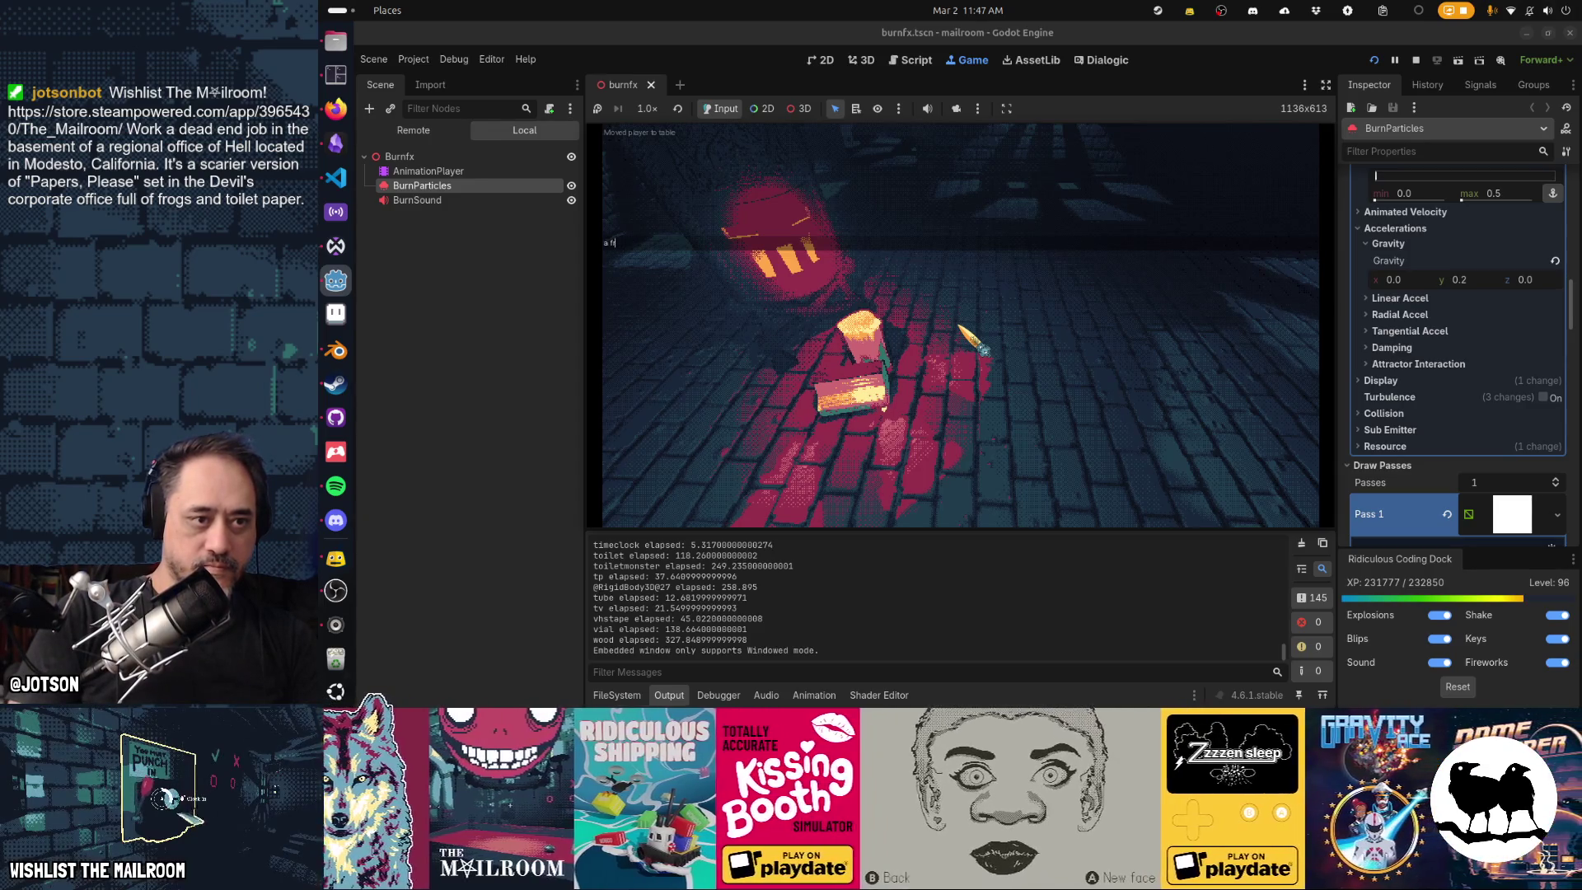
key("Return")
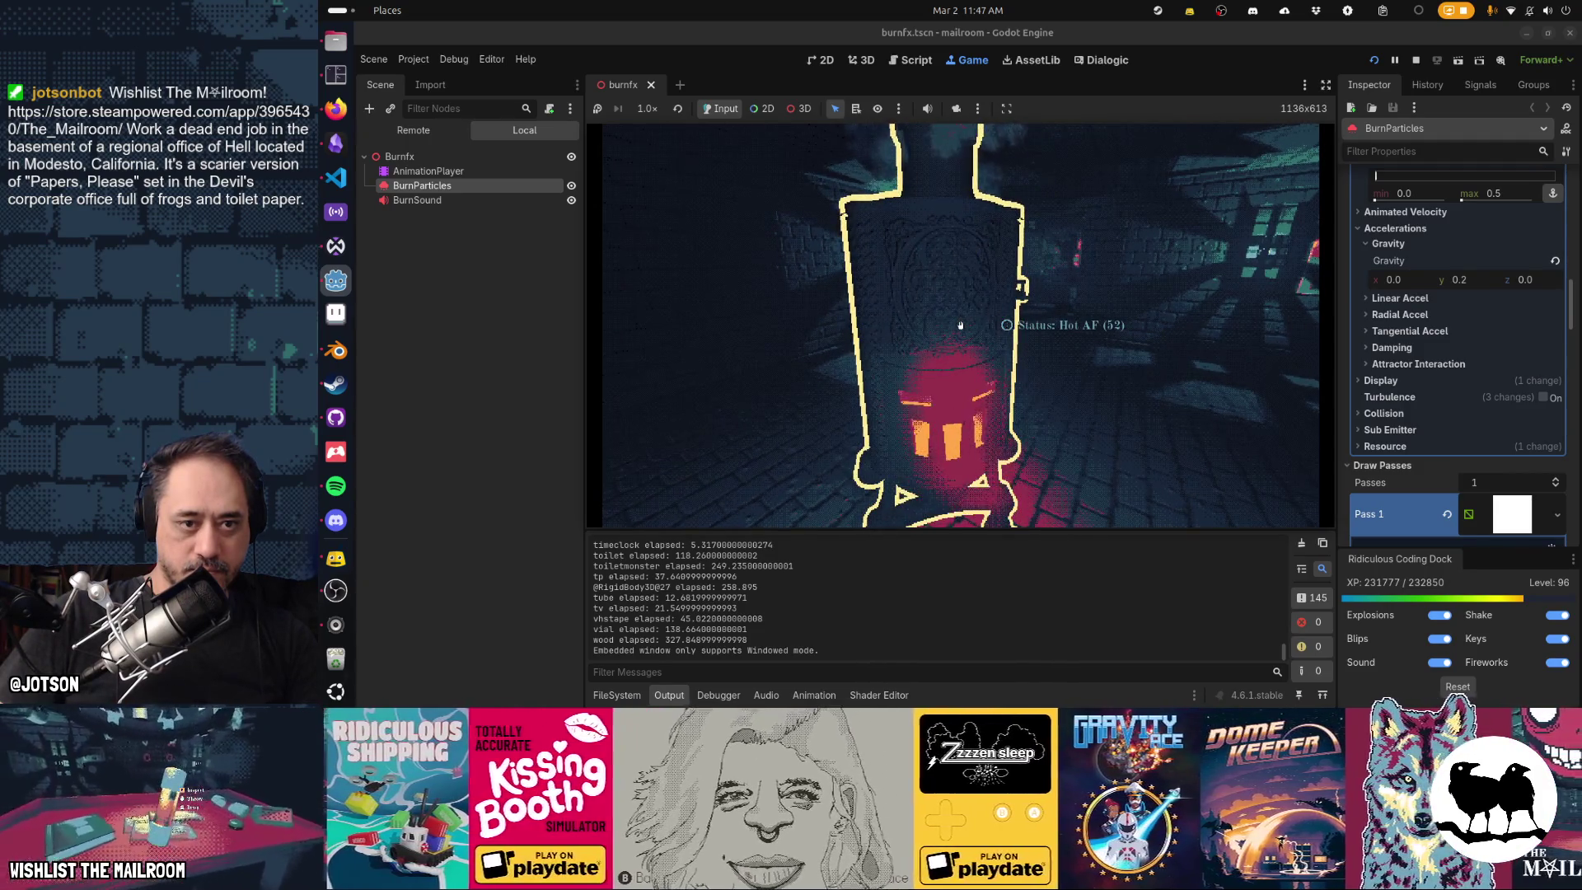
Toggle the in-game console and pause the game at the burning incinerator.
key("grave")
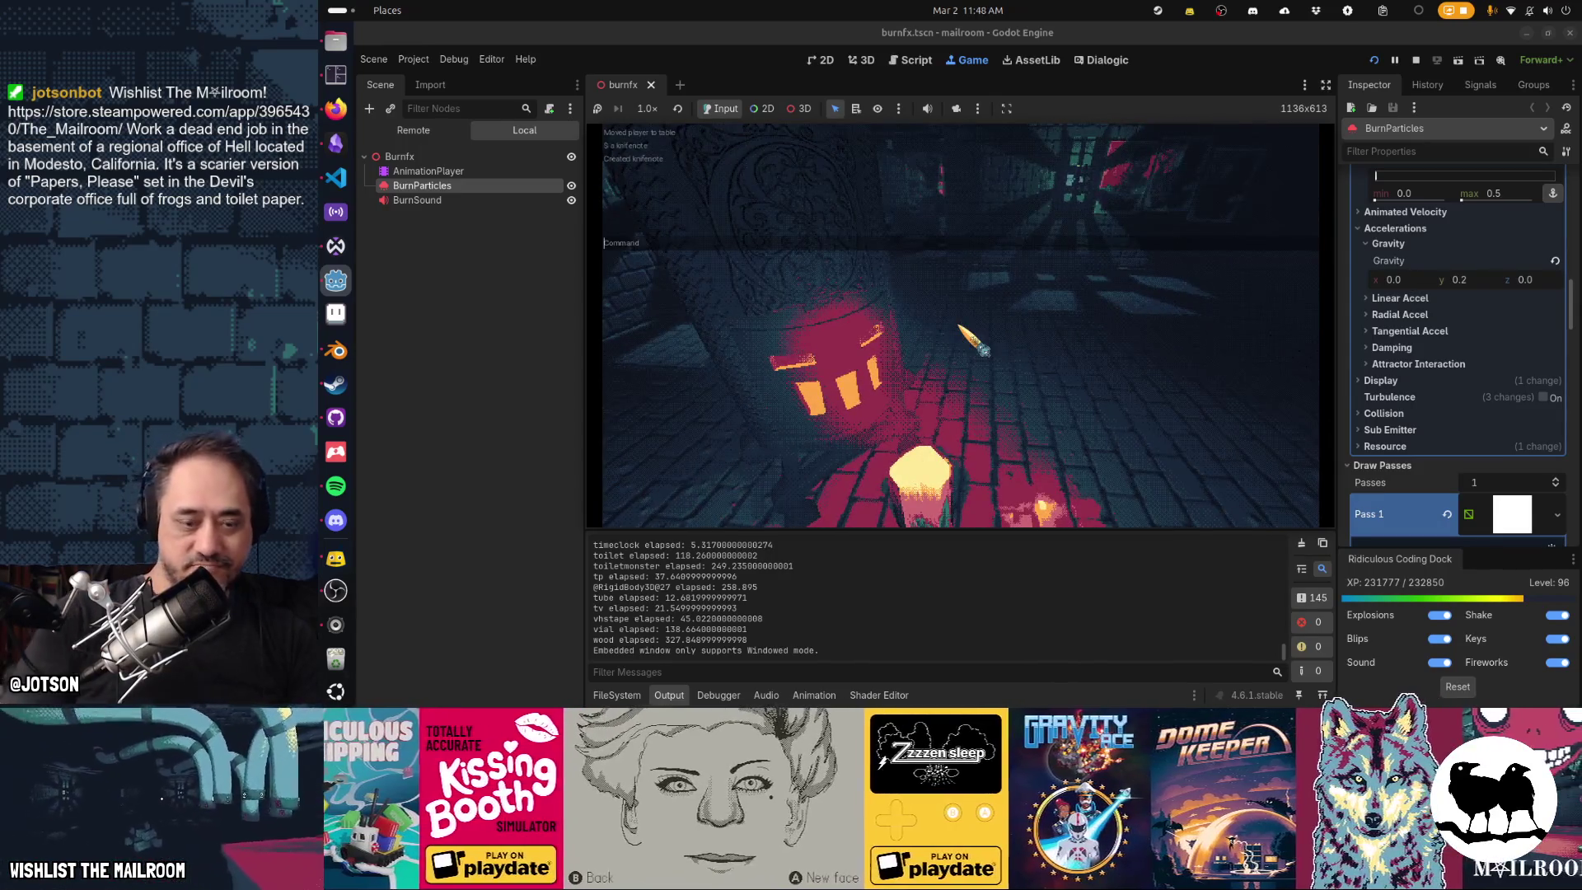
key("grave")
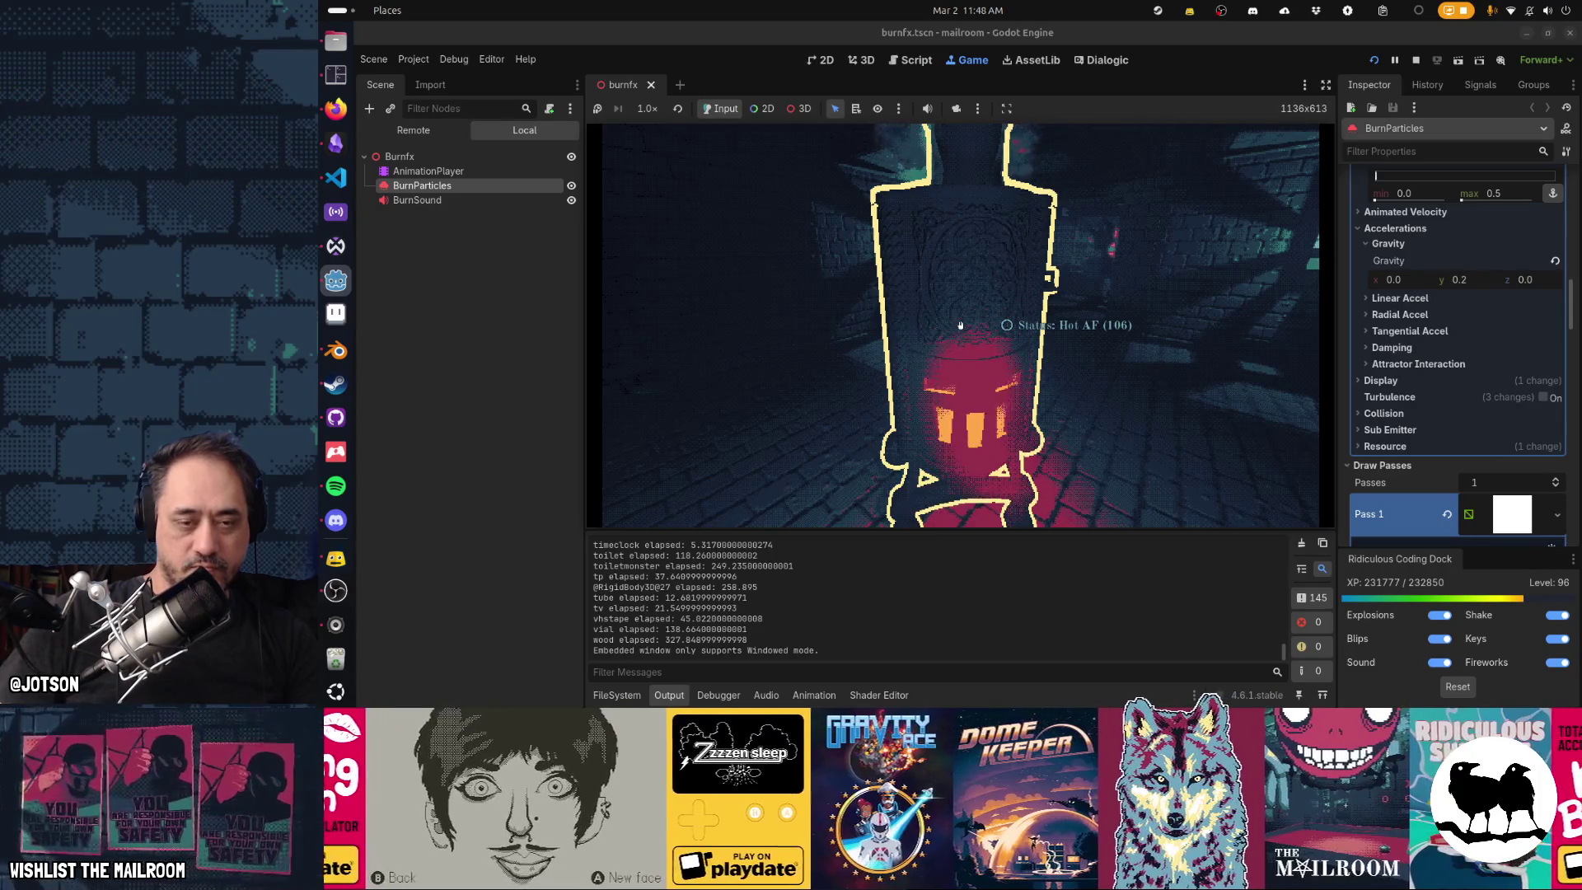
key("Escape")
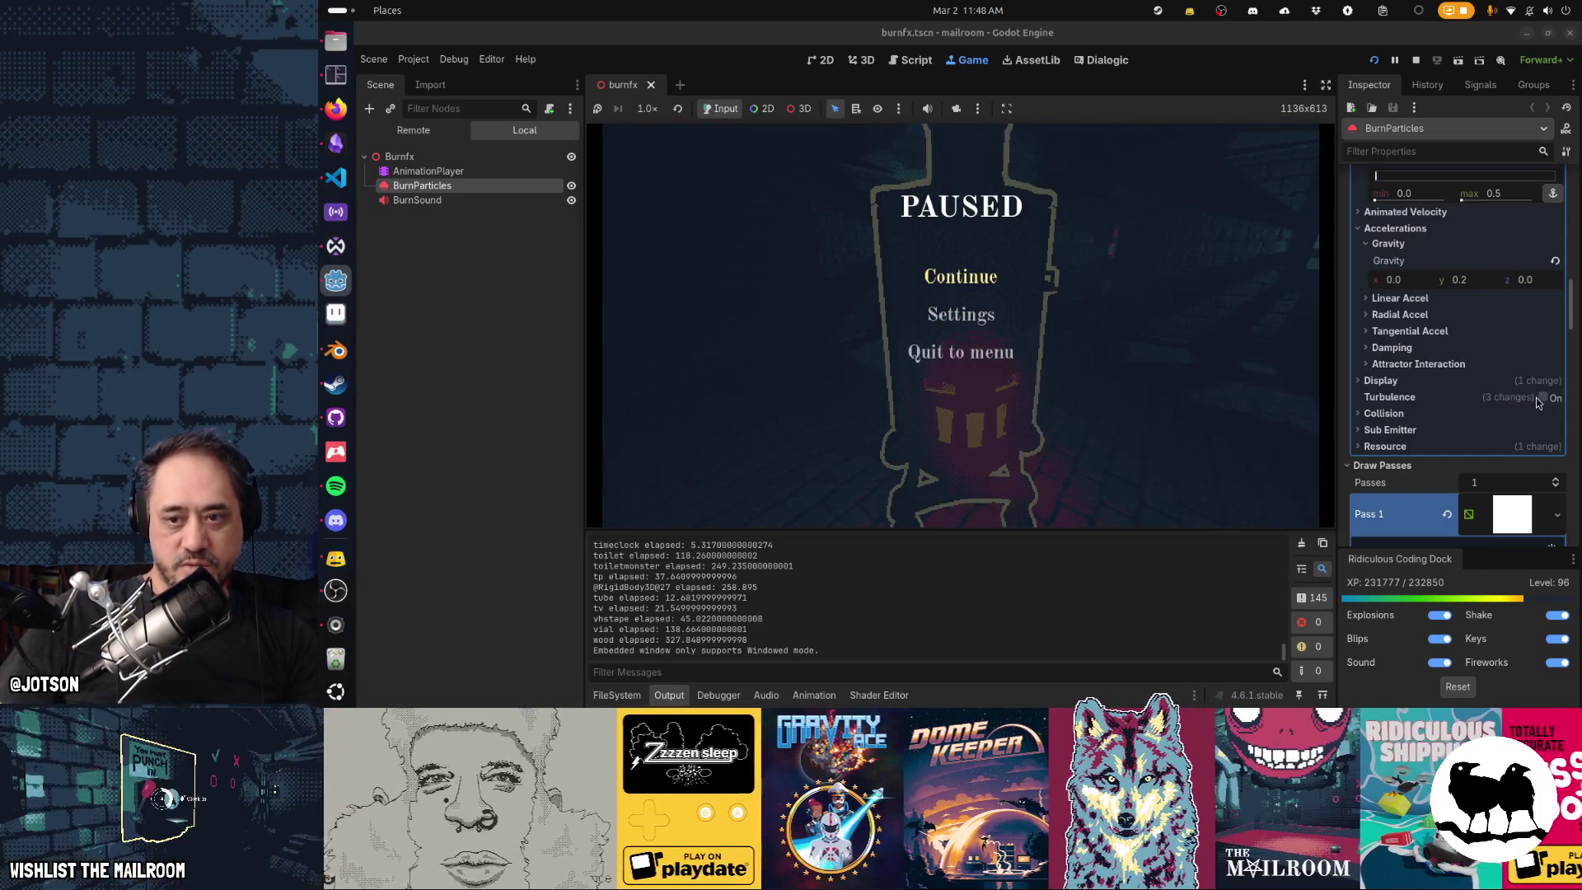
Re-enable Turbulence On for BurnParticles, save burnfx.tscn, and resume the game with Continue.
left_click(1539, 397)
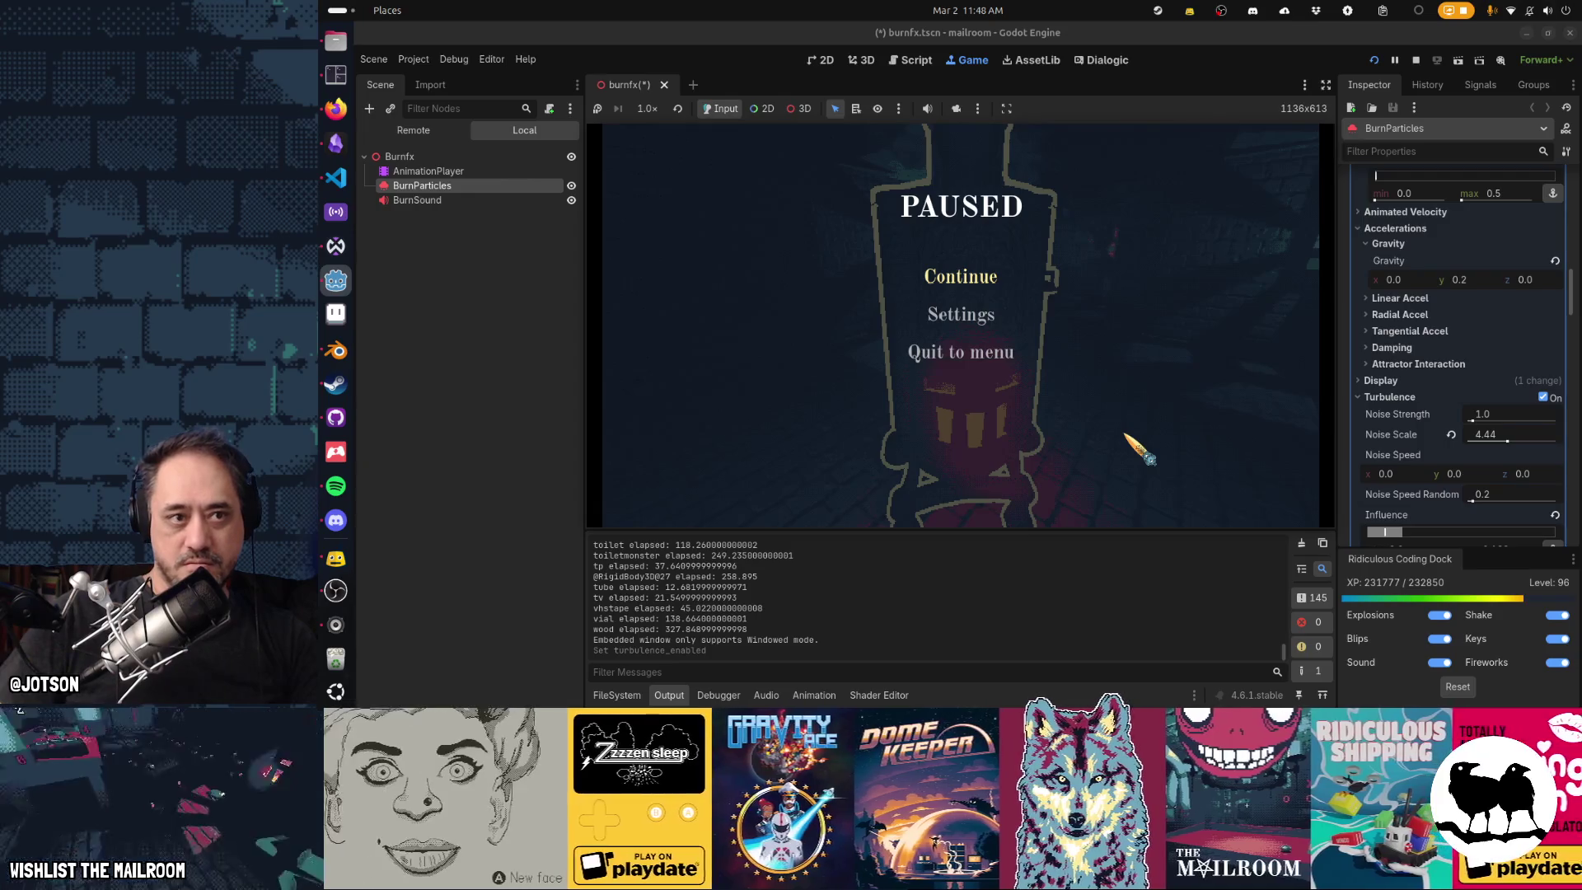
key("ctrl+s")
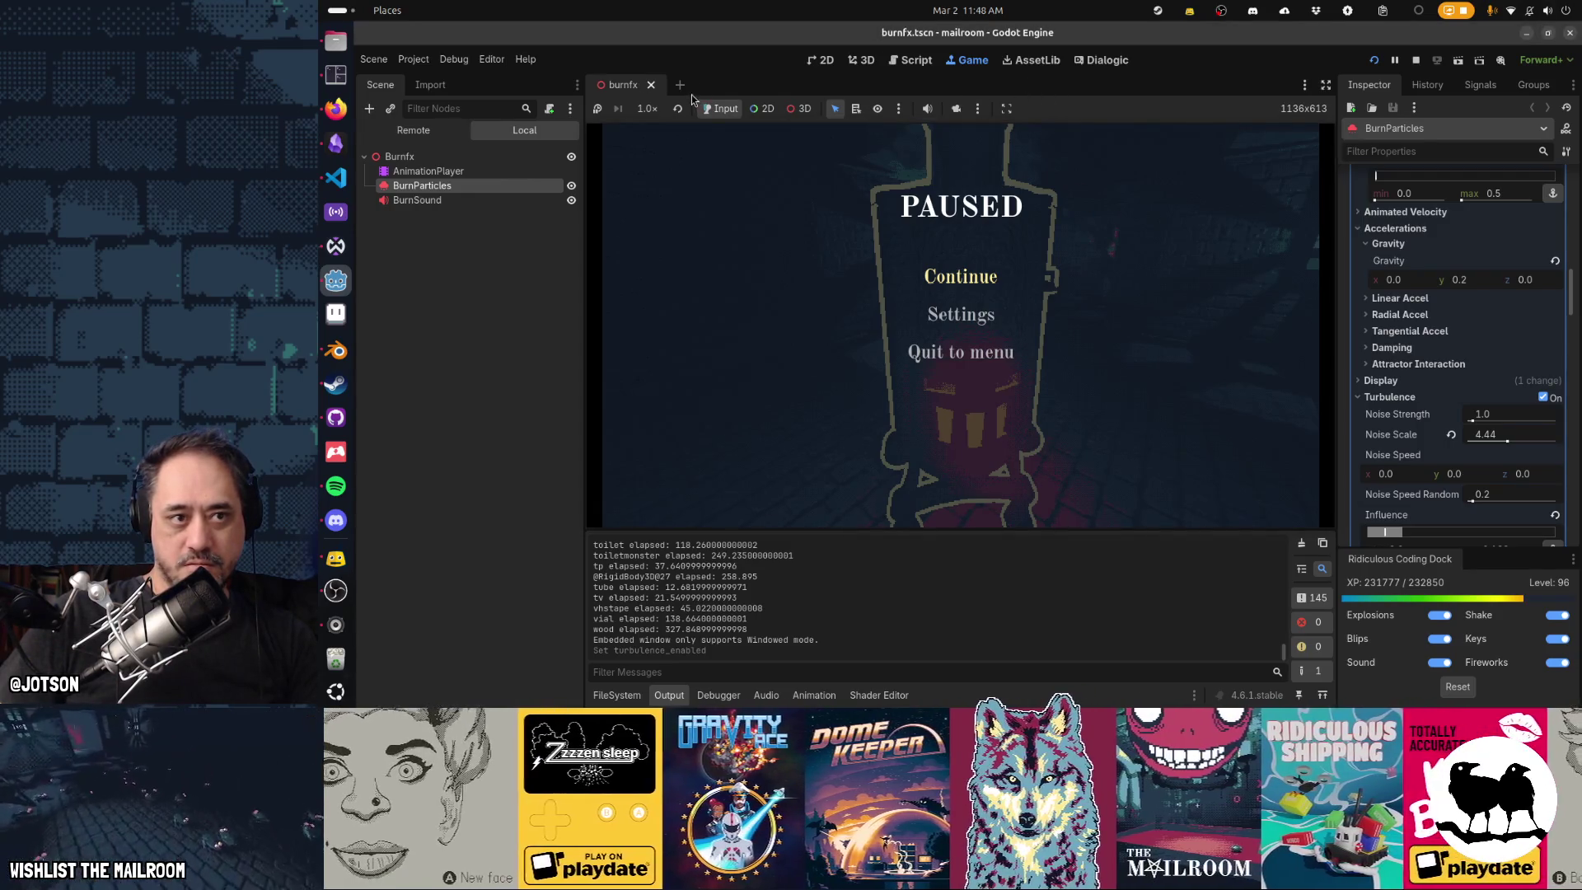
left_click(923, 252)
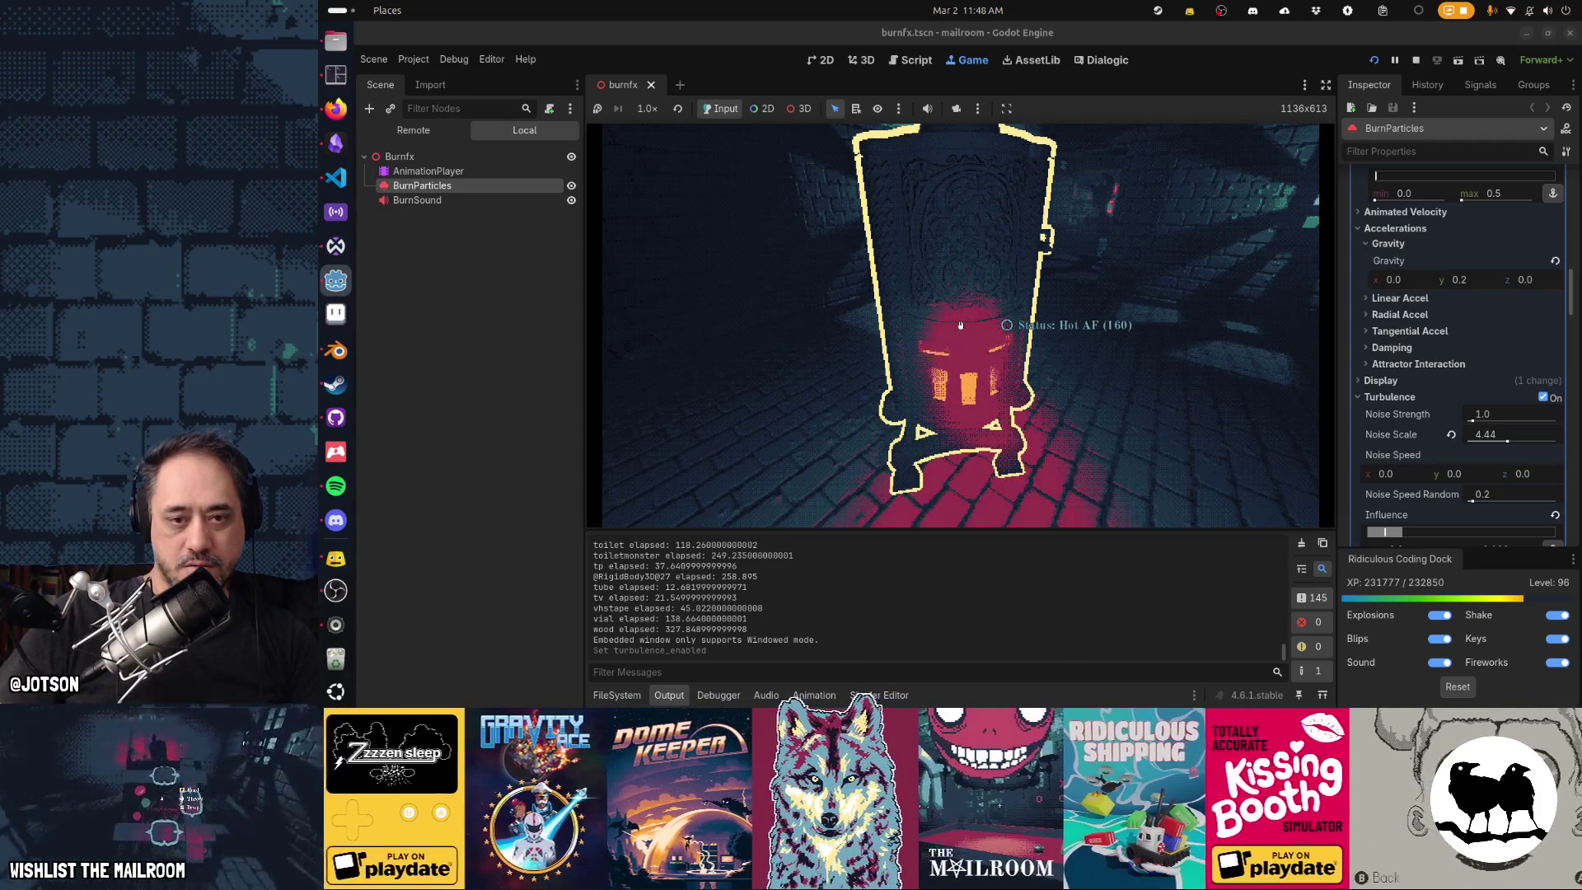
Spawn a piece of wood with the in-game console command 'a wood'.
key("grave")
type("a wood")
key("Return")
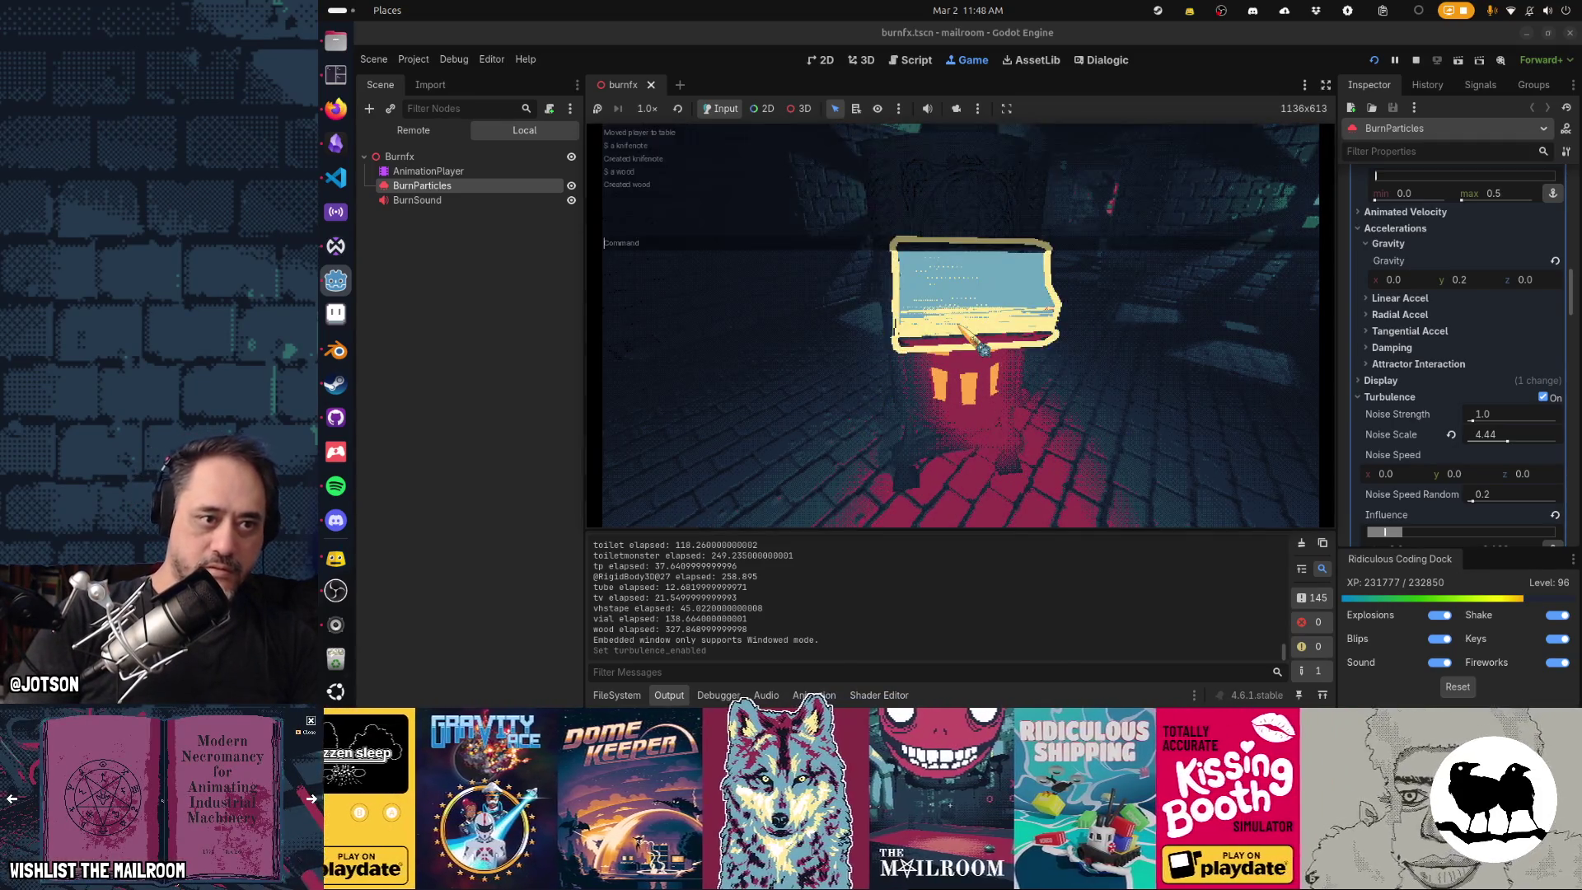
key("grave")
Feed the wood into the stove to watch the turbulent burn, then stop the game.
left_click(960, 327)
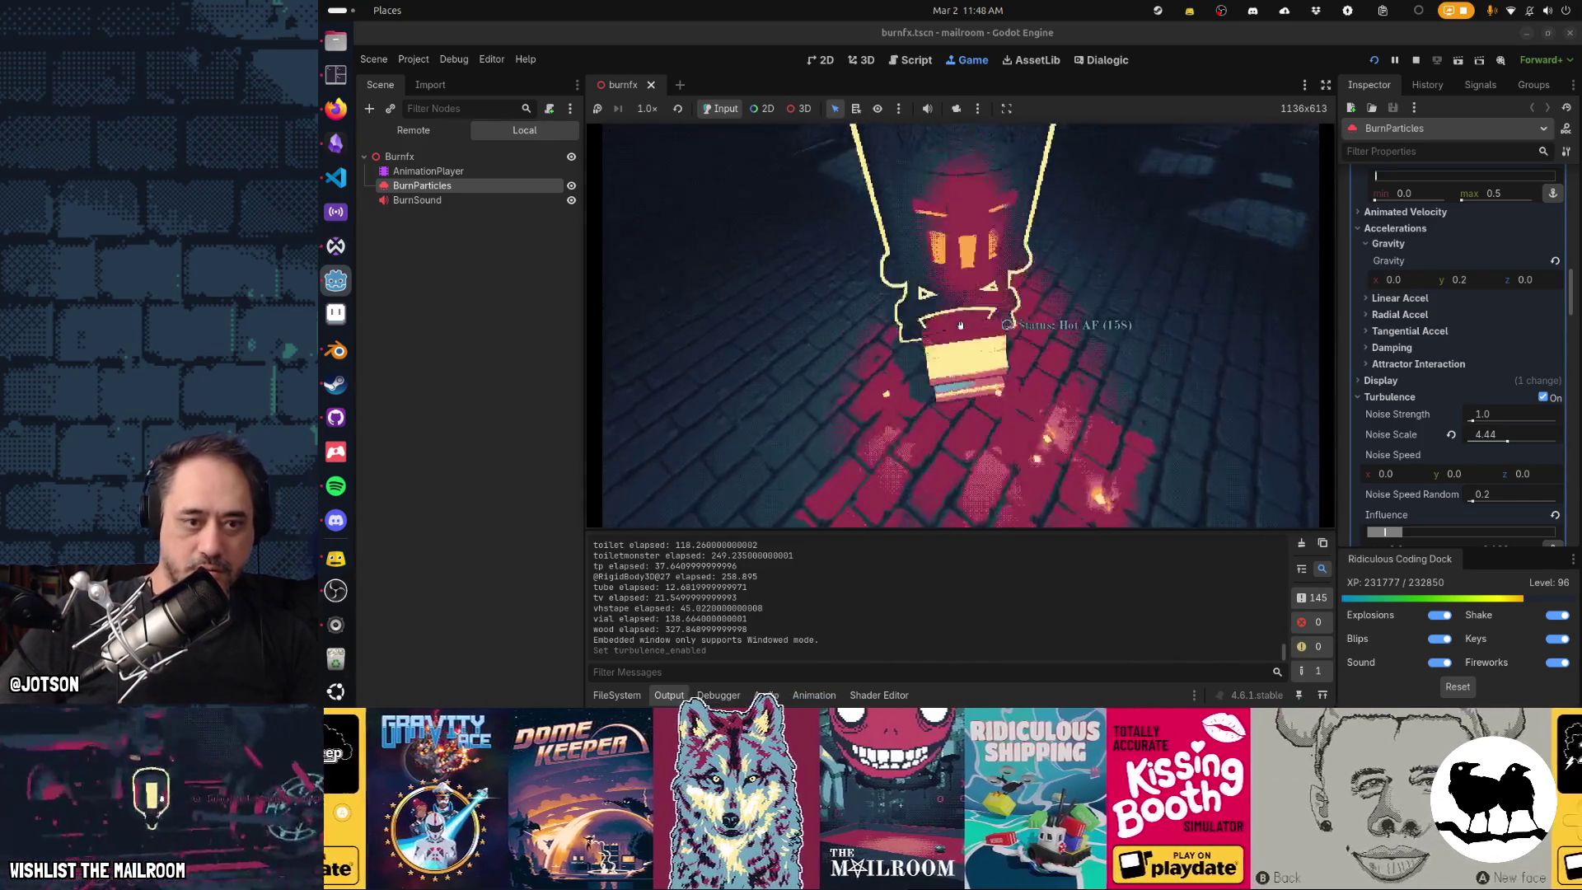
left_click(960, 325)
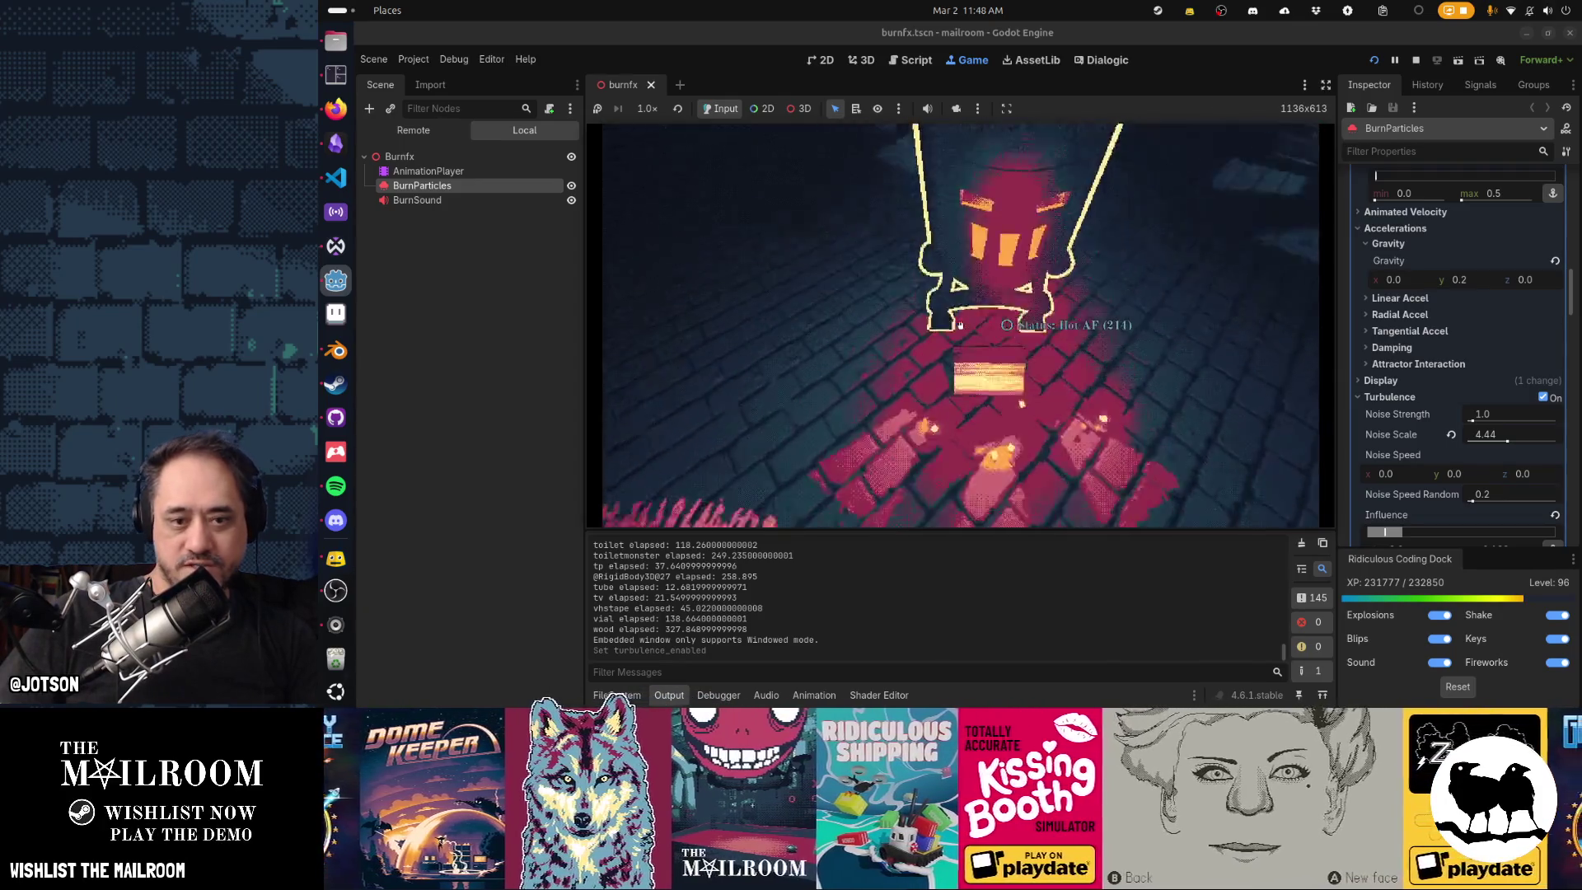
left_click(960, 325)
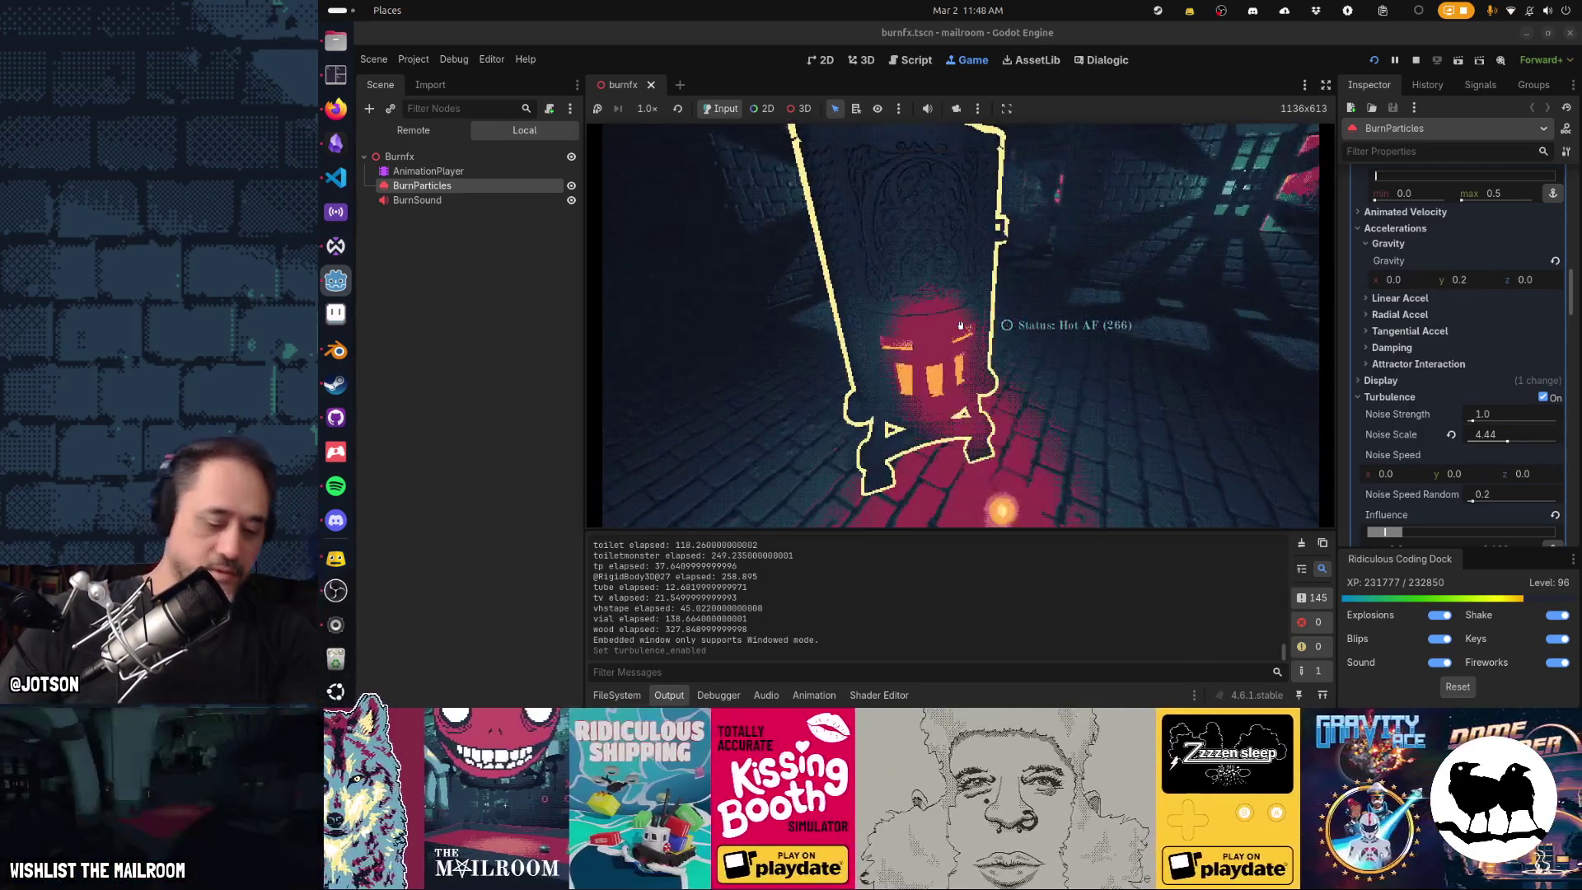
key("F8")
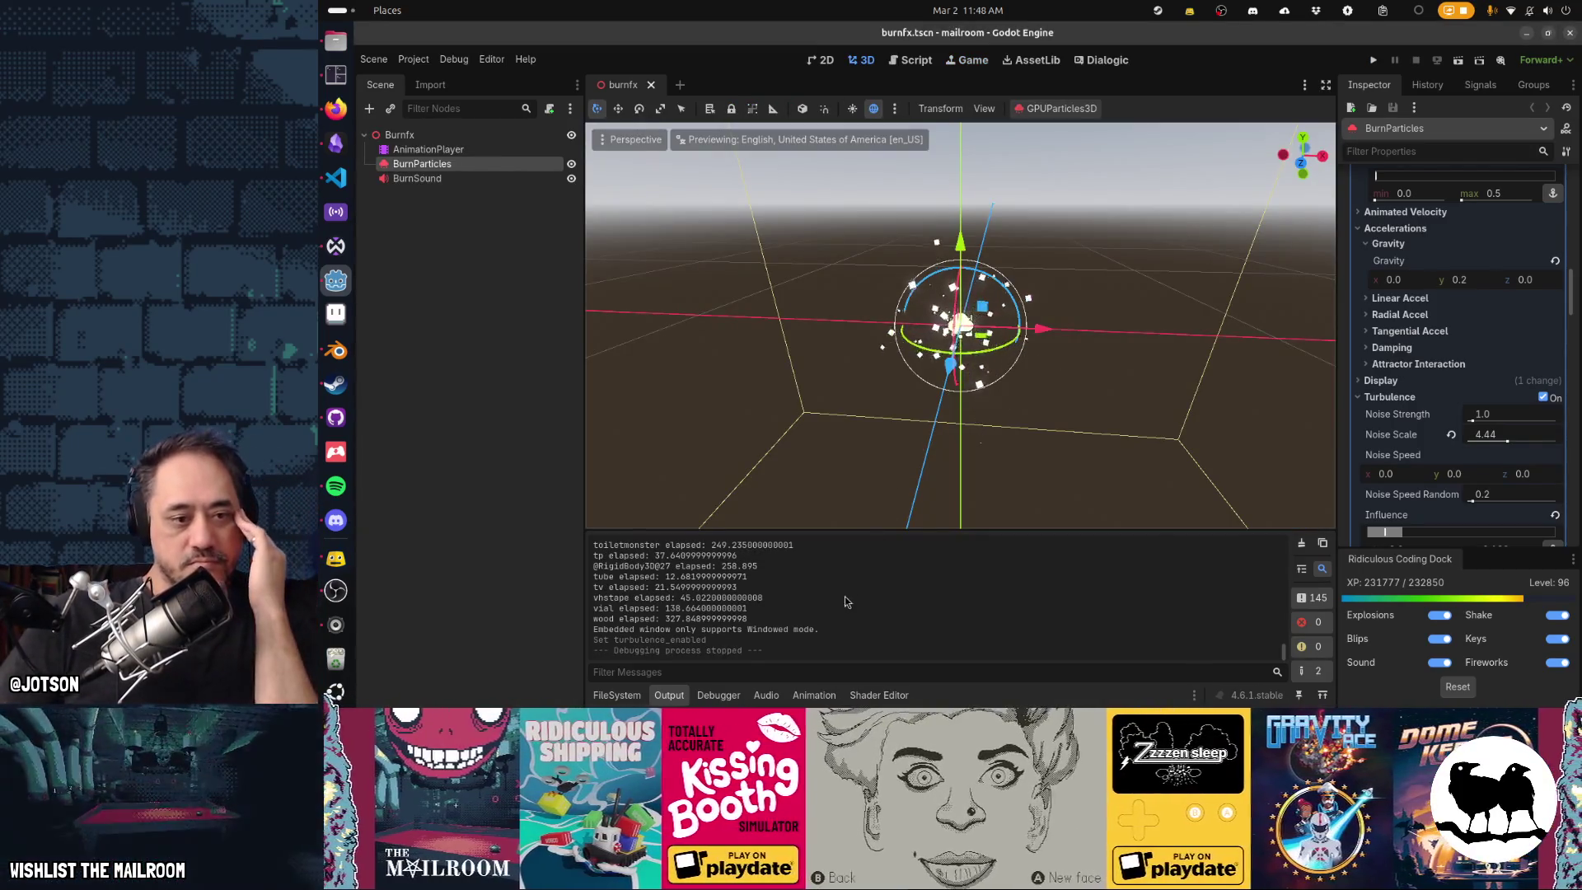
Scroll the Output log up to the earliest load timings, from building through cigbutt.
scroll(844, 596, "up", 2)
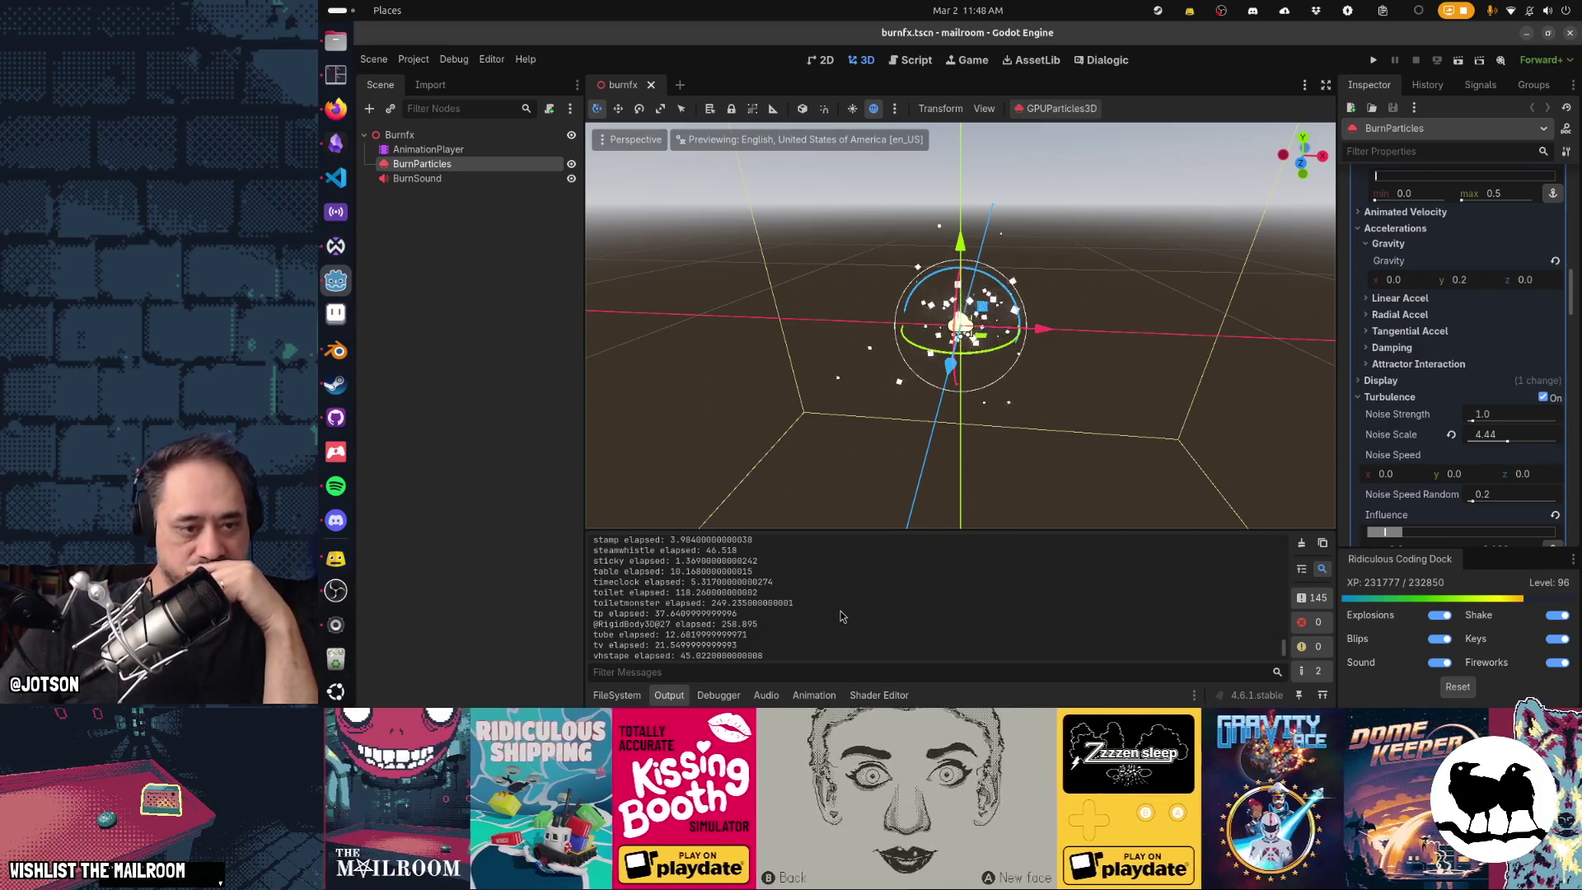
scroll(840, 617, "up", 4)
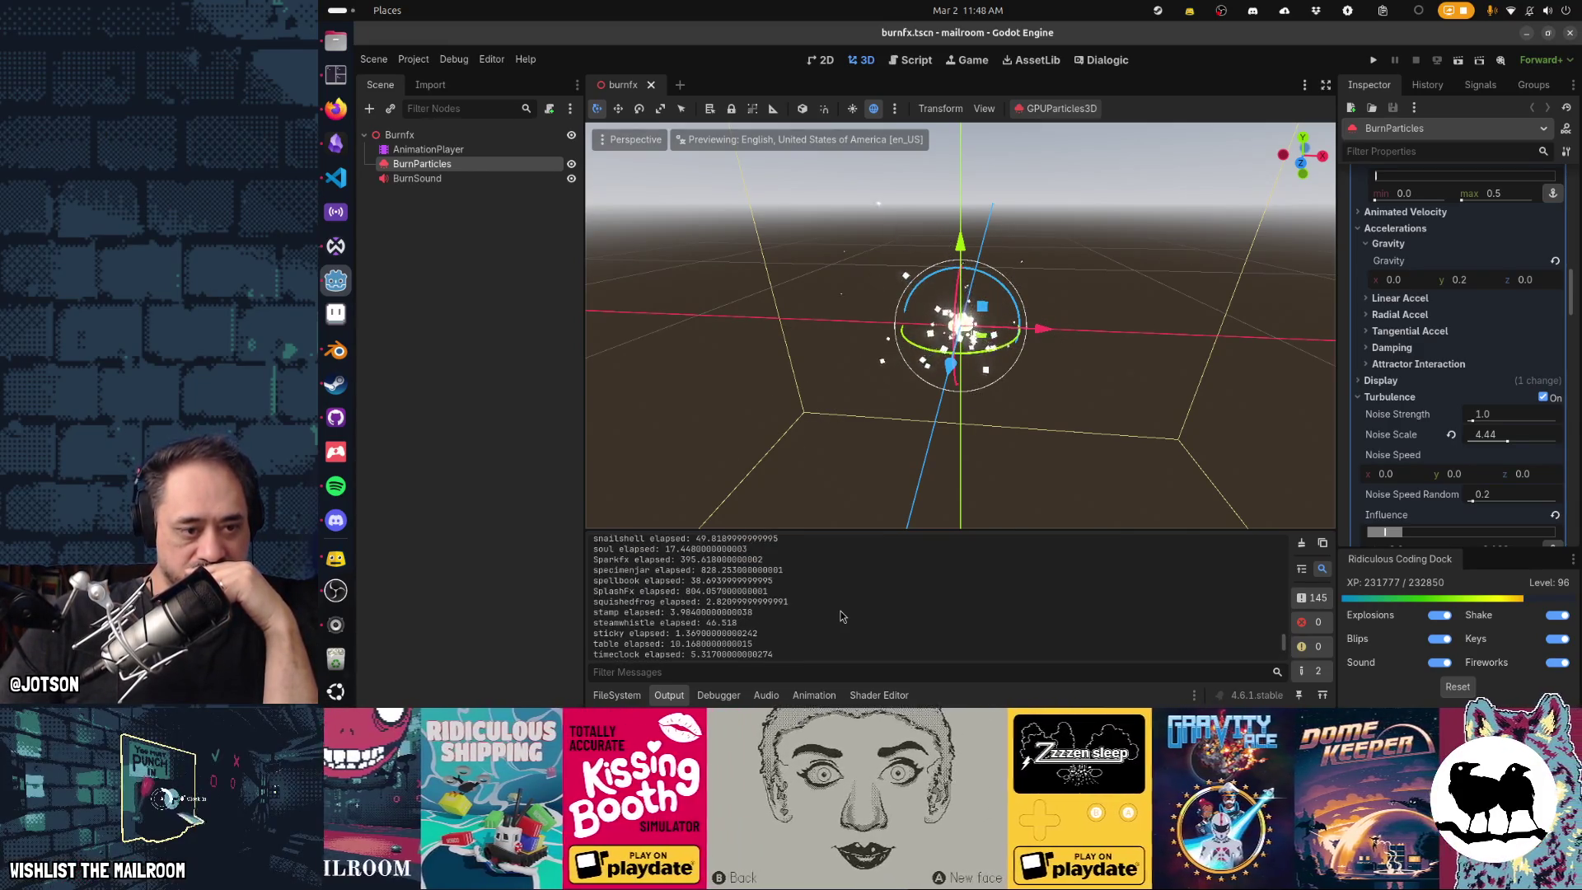
scroll(840, 616, "up", 4)
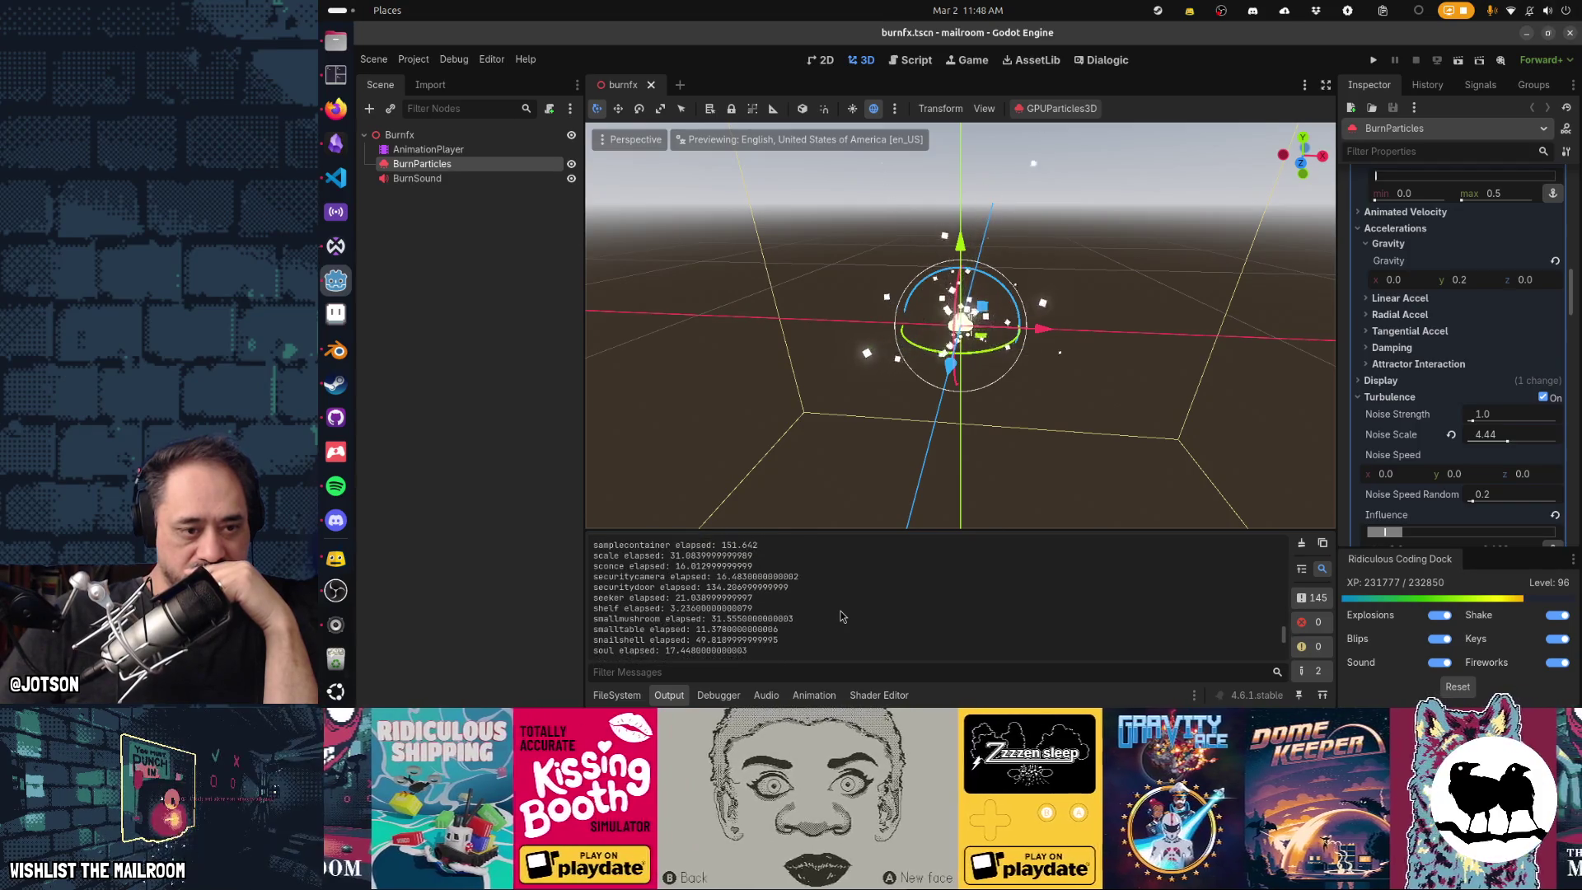
scroll(840, 616, "up", 8)
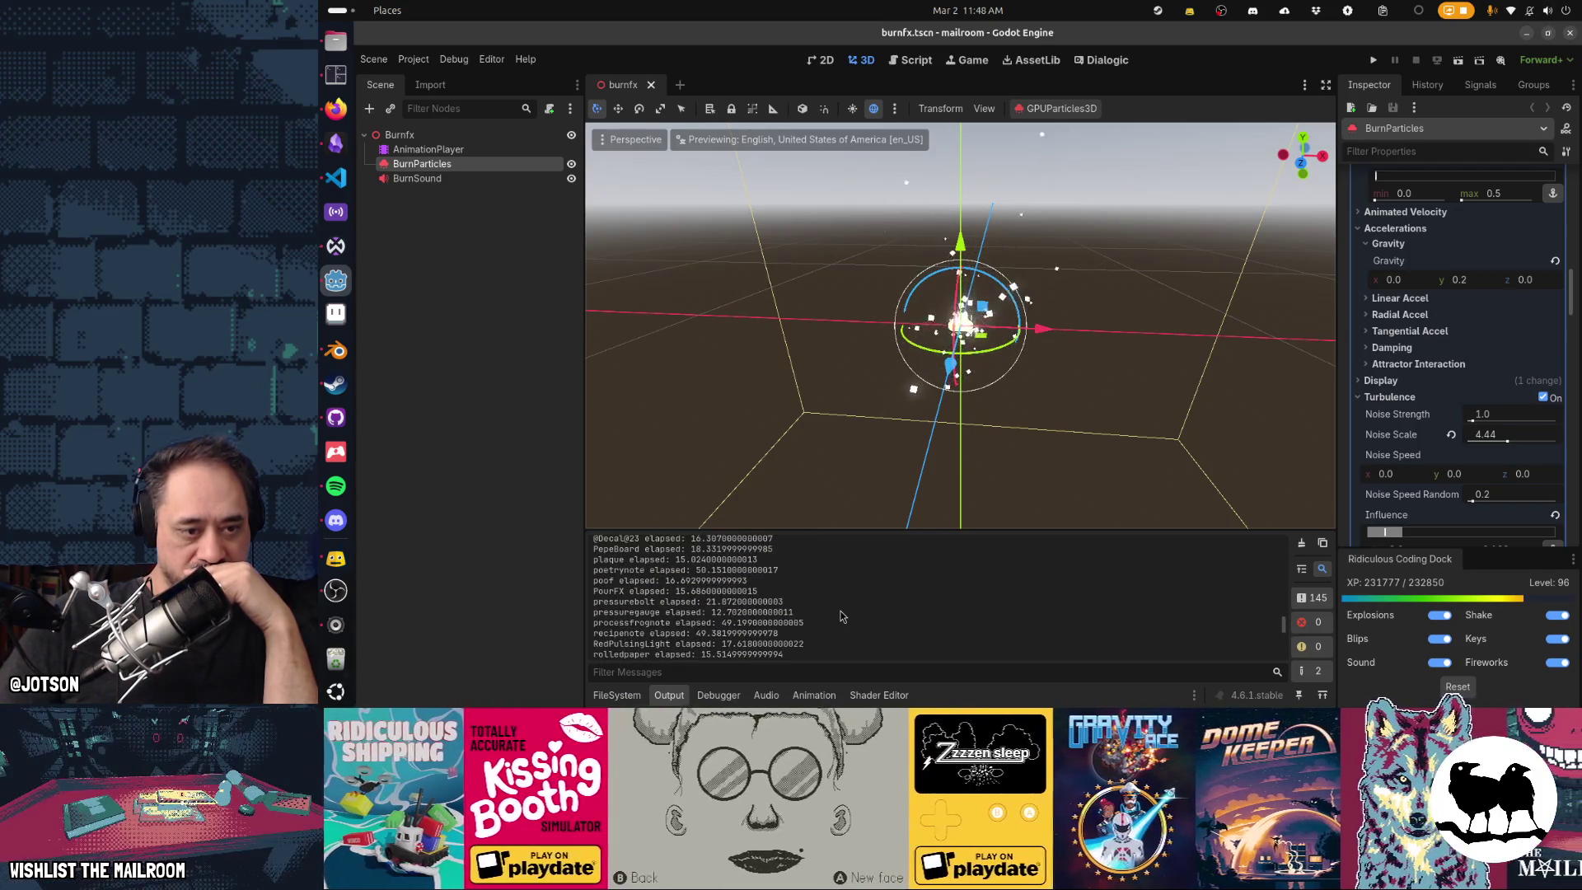
scroll(840, 616, "up", 2)
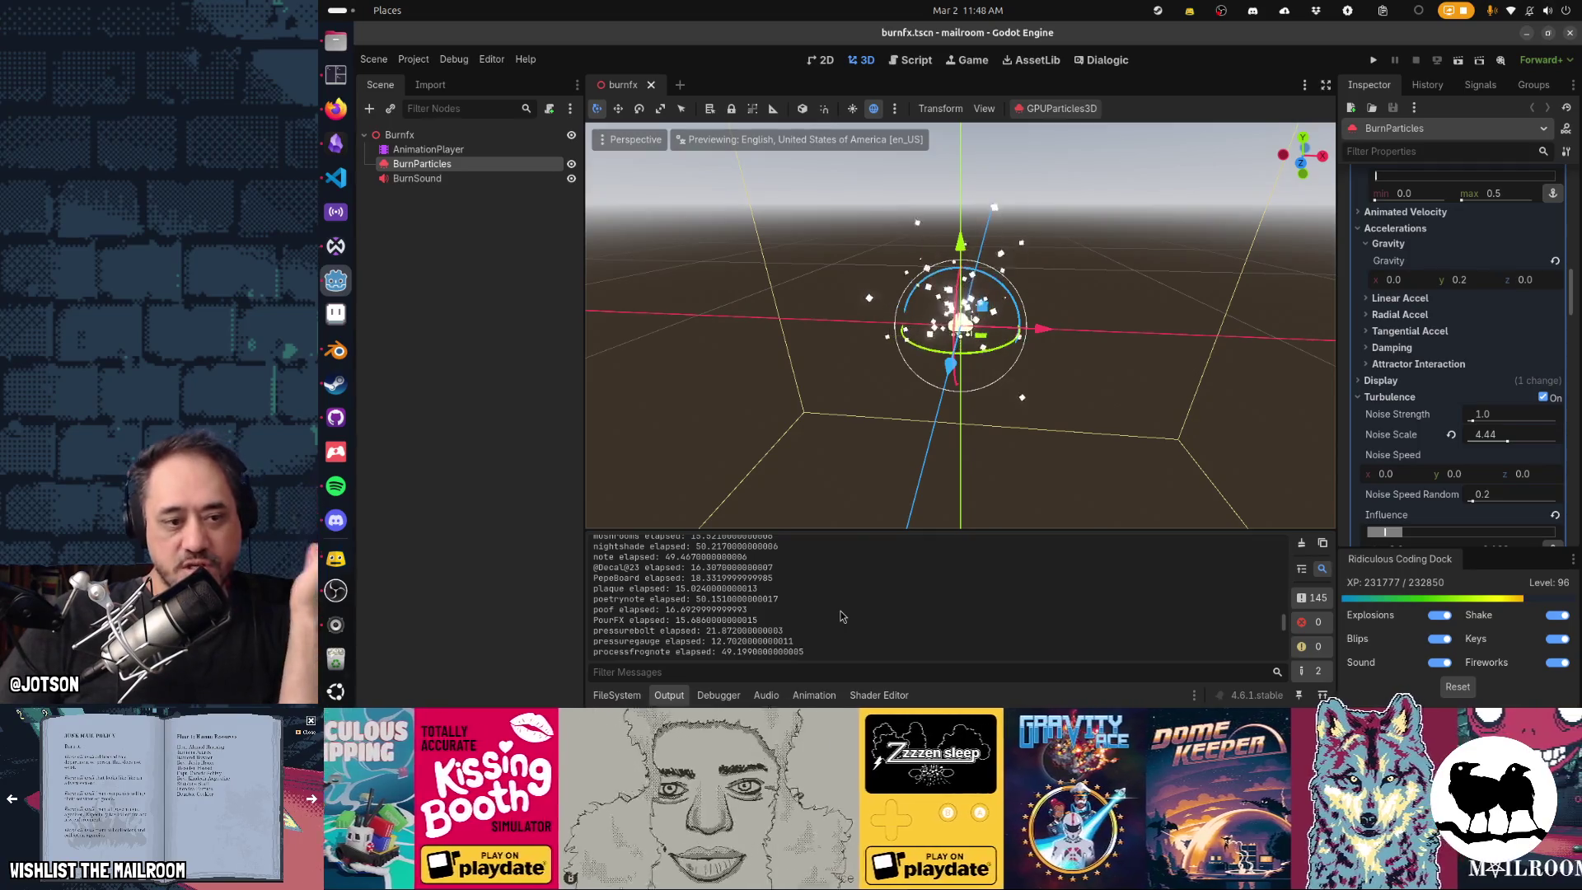
scroll(840, 617, "up", 6)
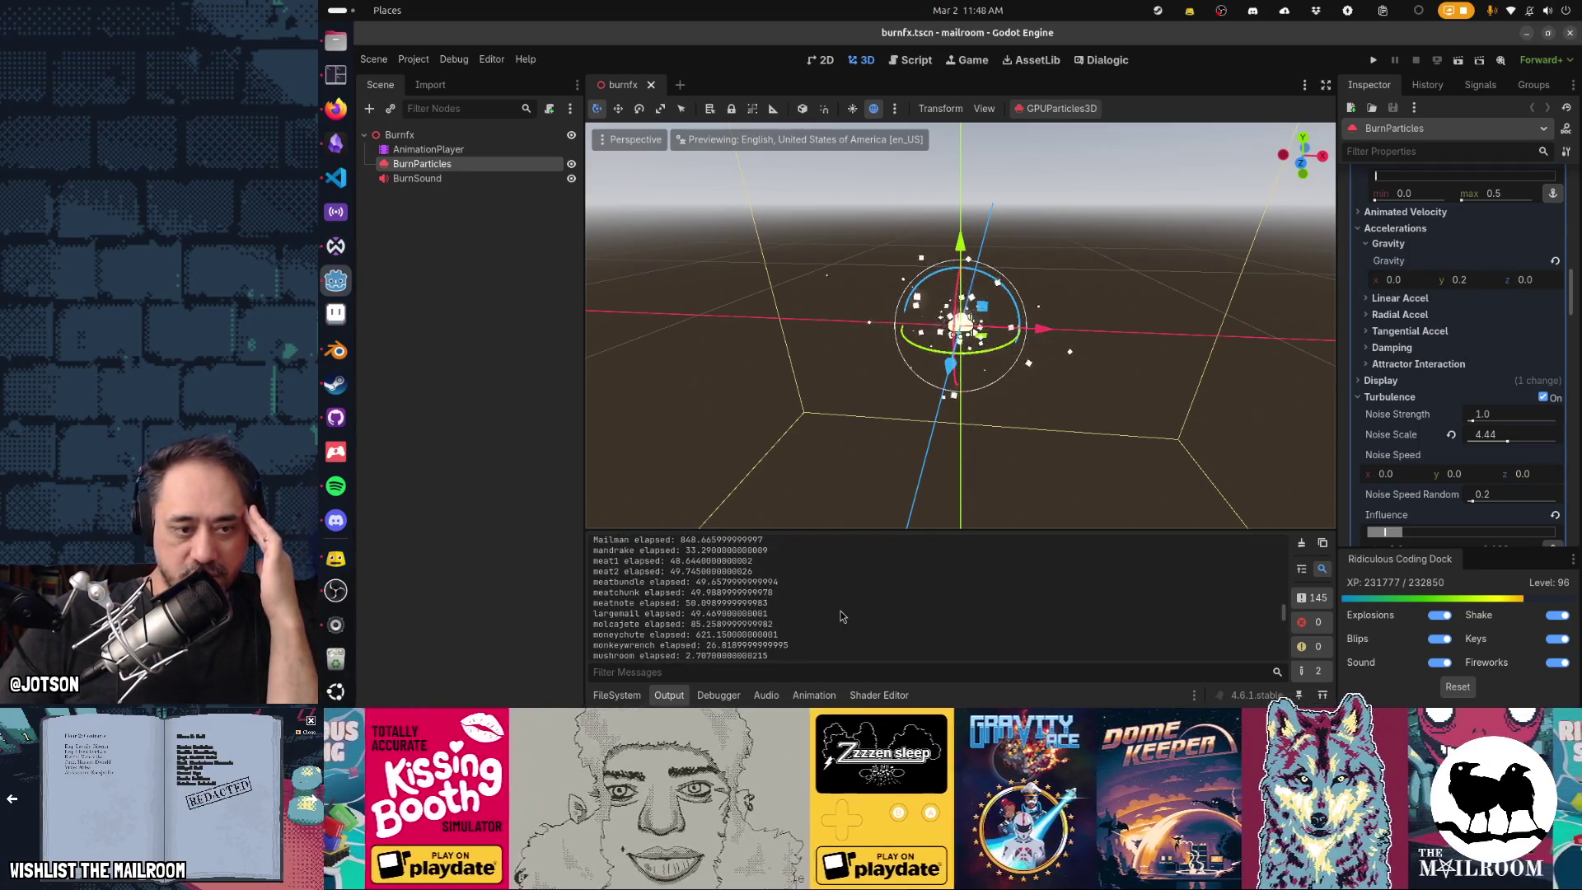
scroll(841, 617, "up", 2)
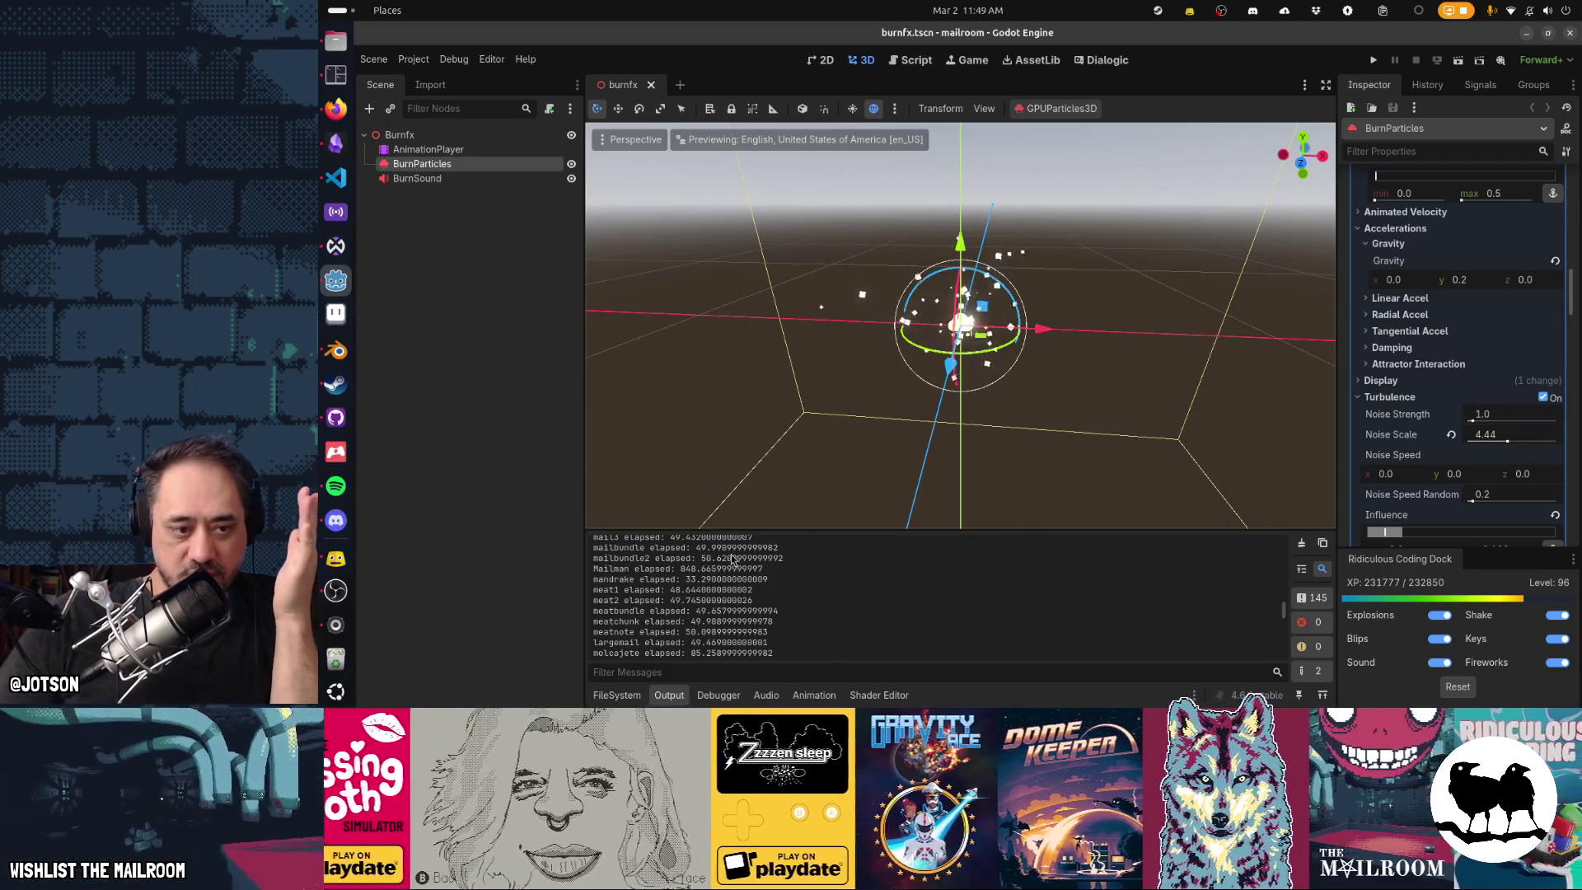
scroll(741, 614, "up", 2)
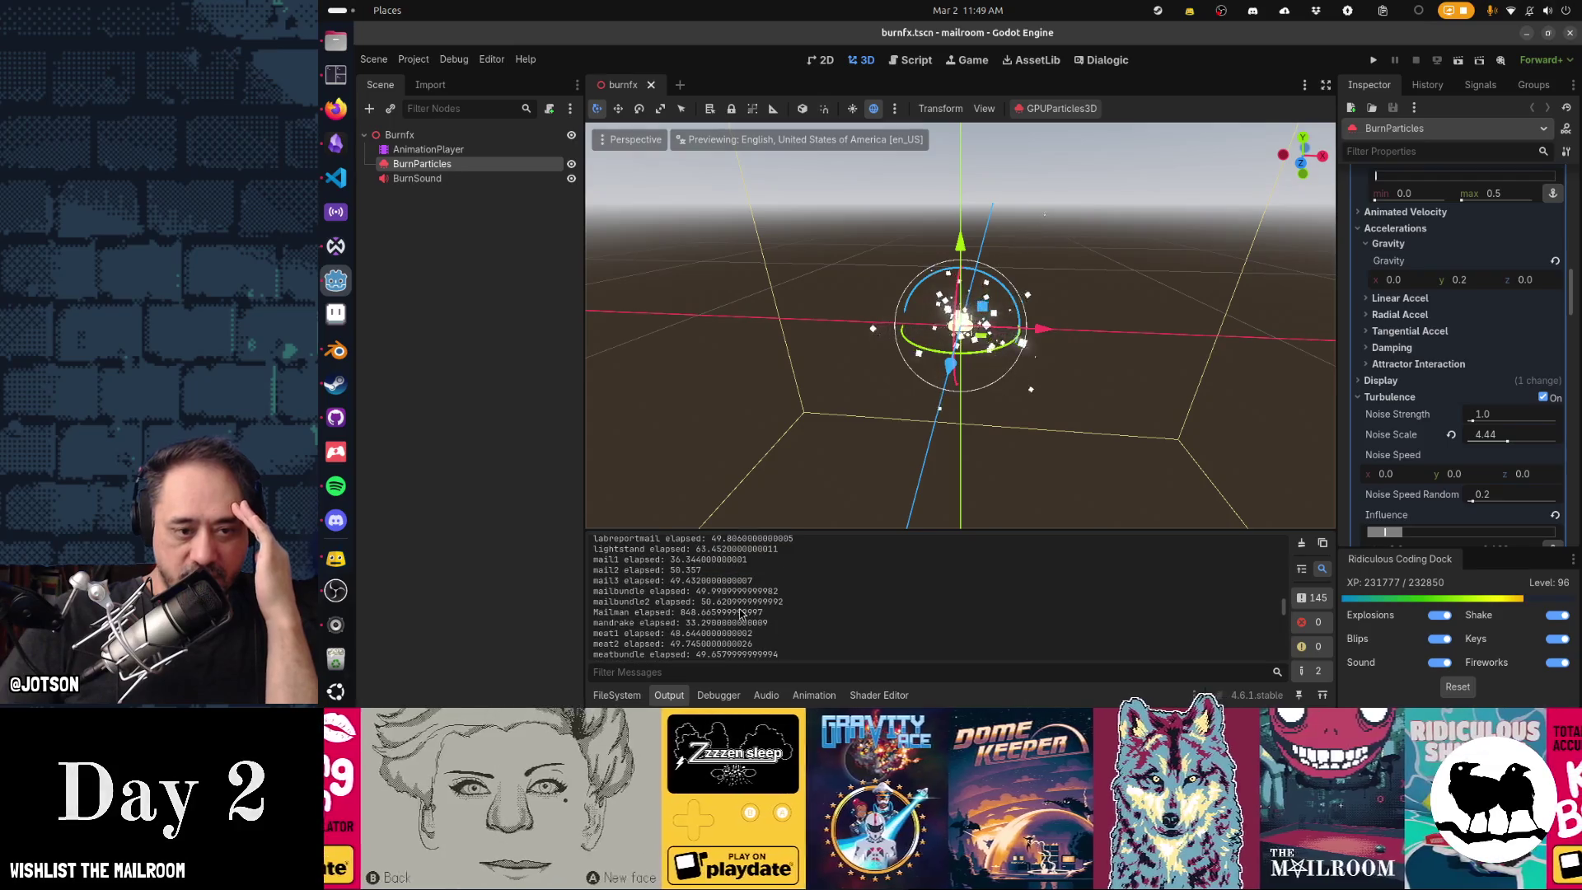
scroll(741, 614, "up", 1)
scroll(741, 614, "up", 3)
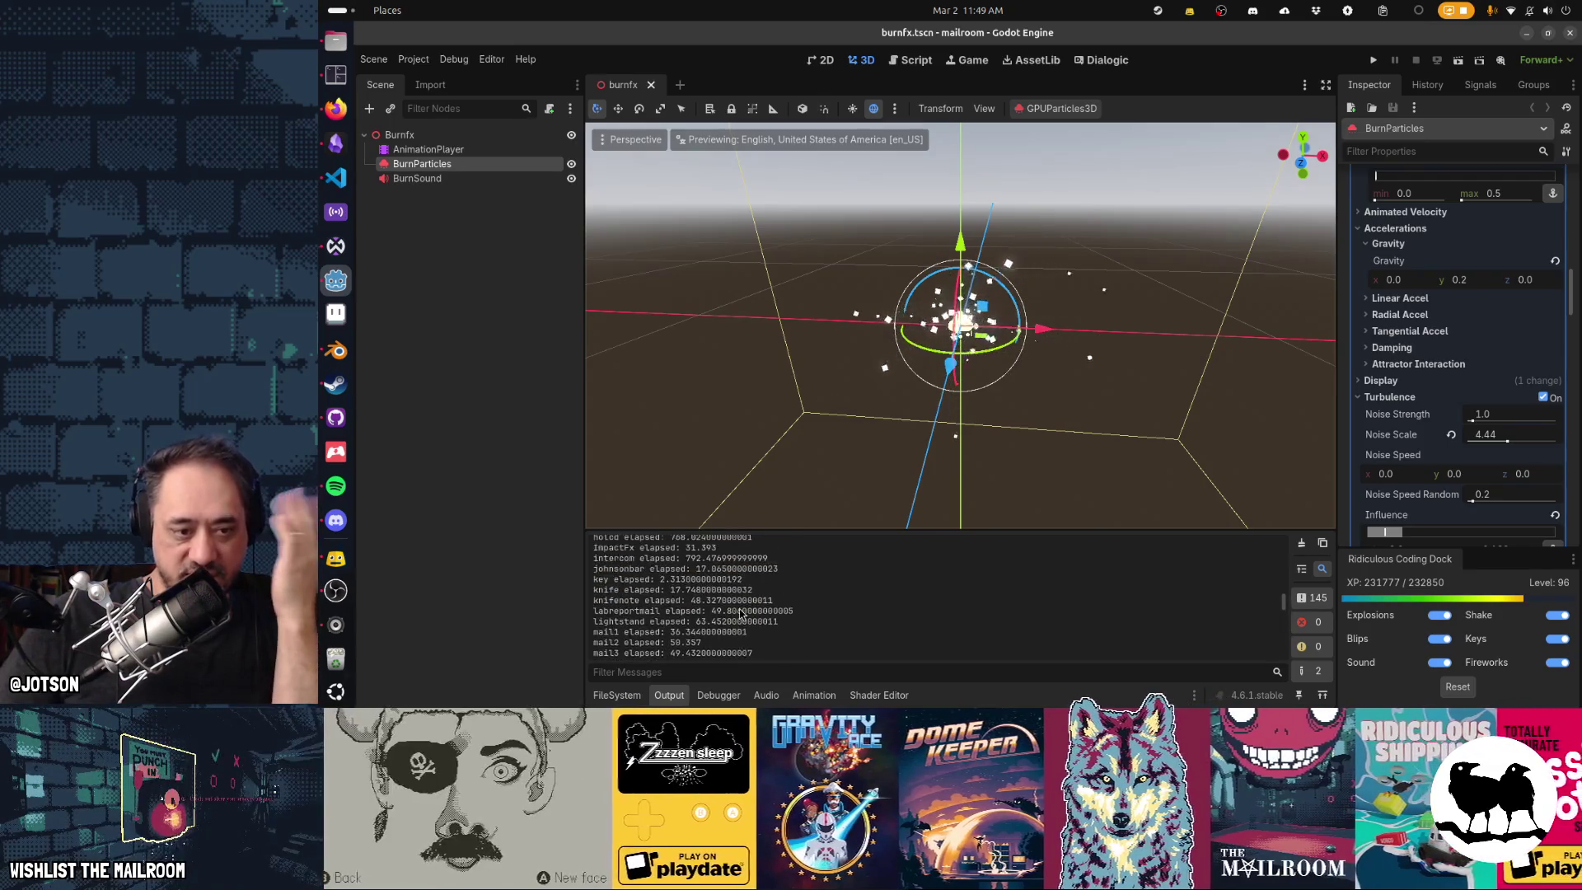
scroll(741, 614, "up", 2)
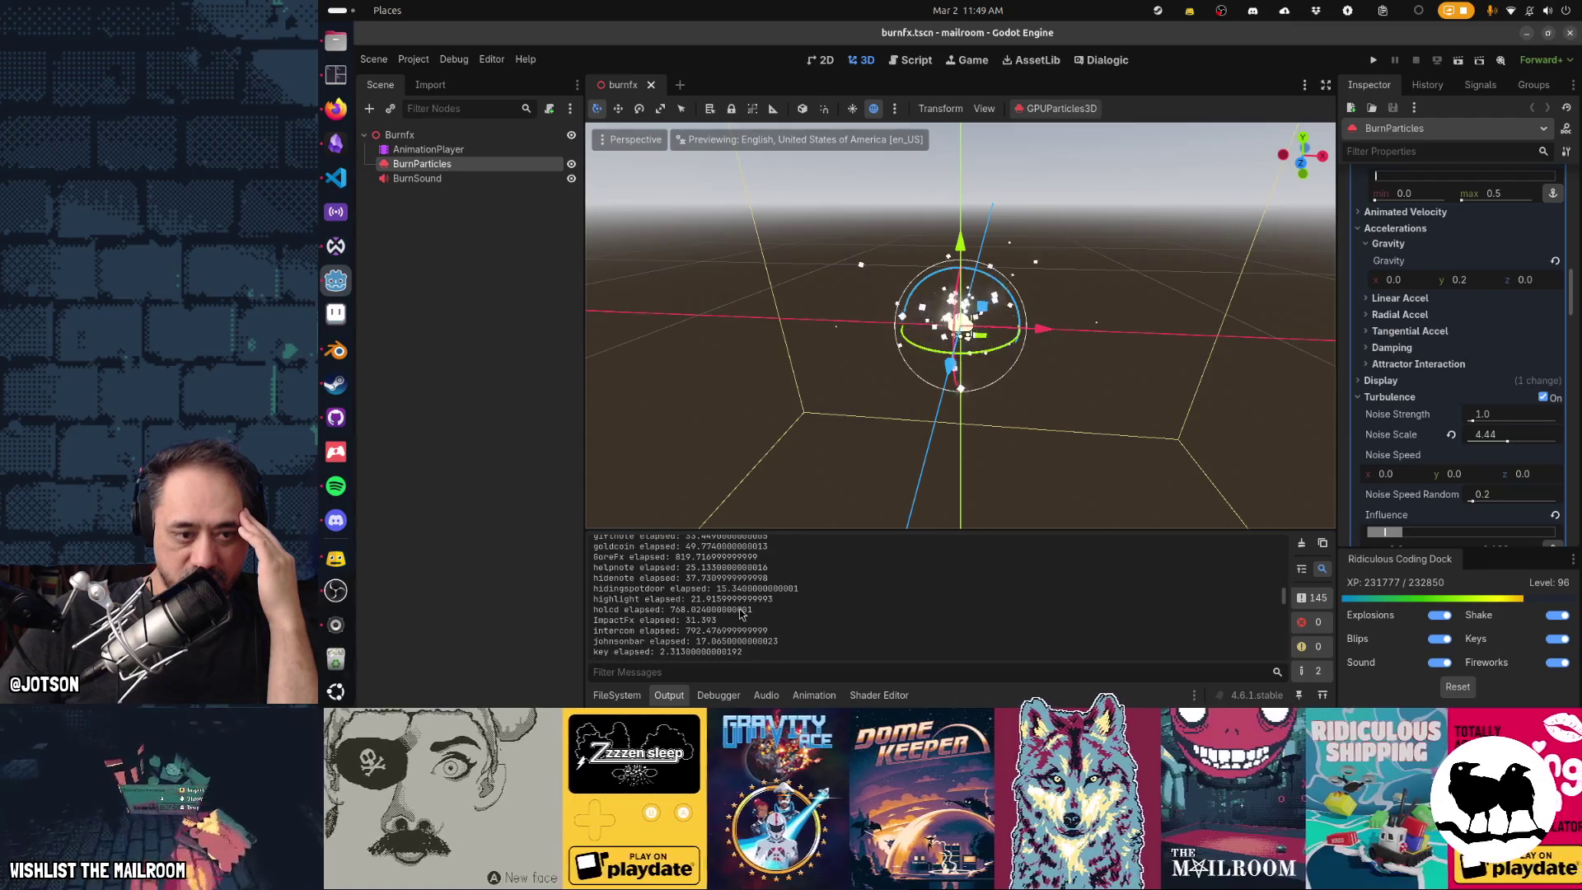
scroll(741, 614, "up", 4)
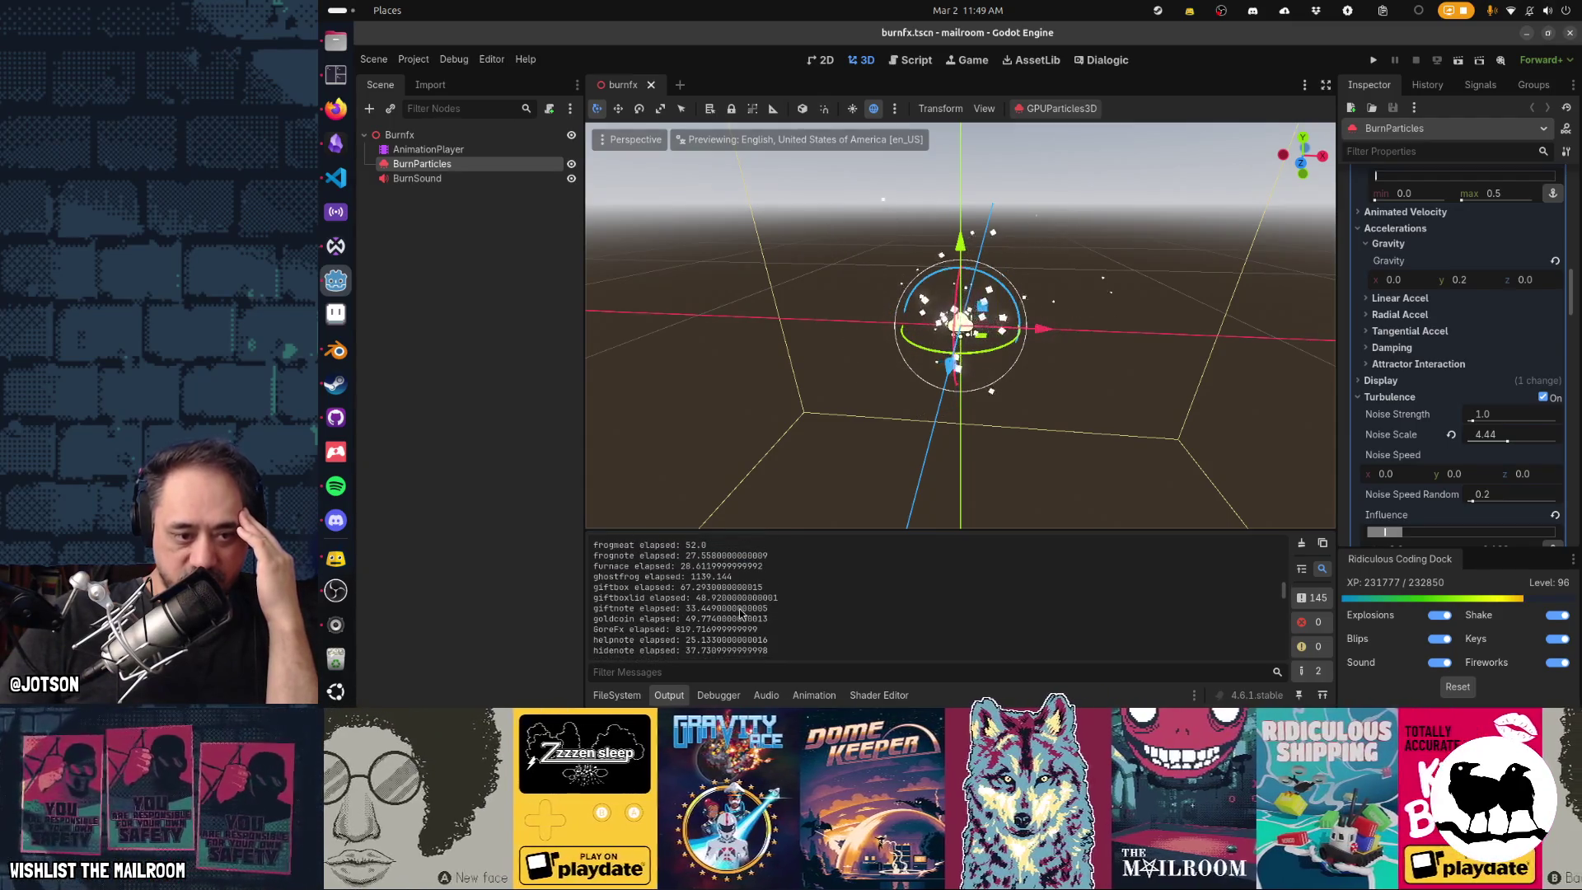
scroll(741, 614, "up", 5)
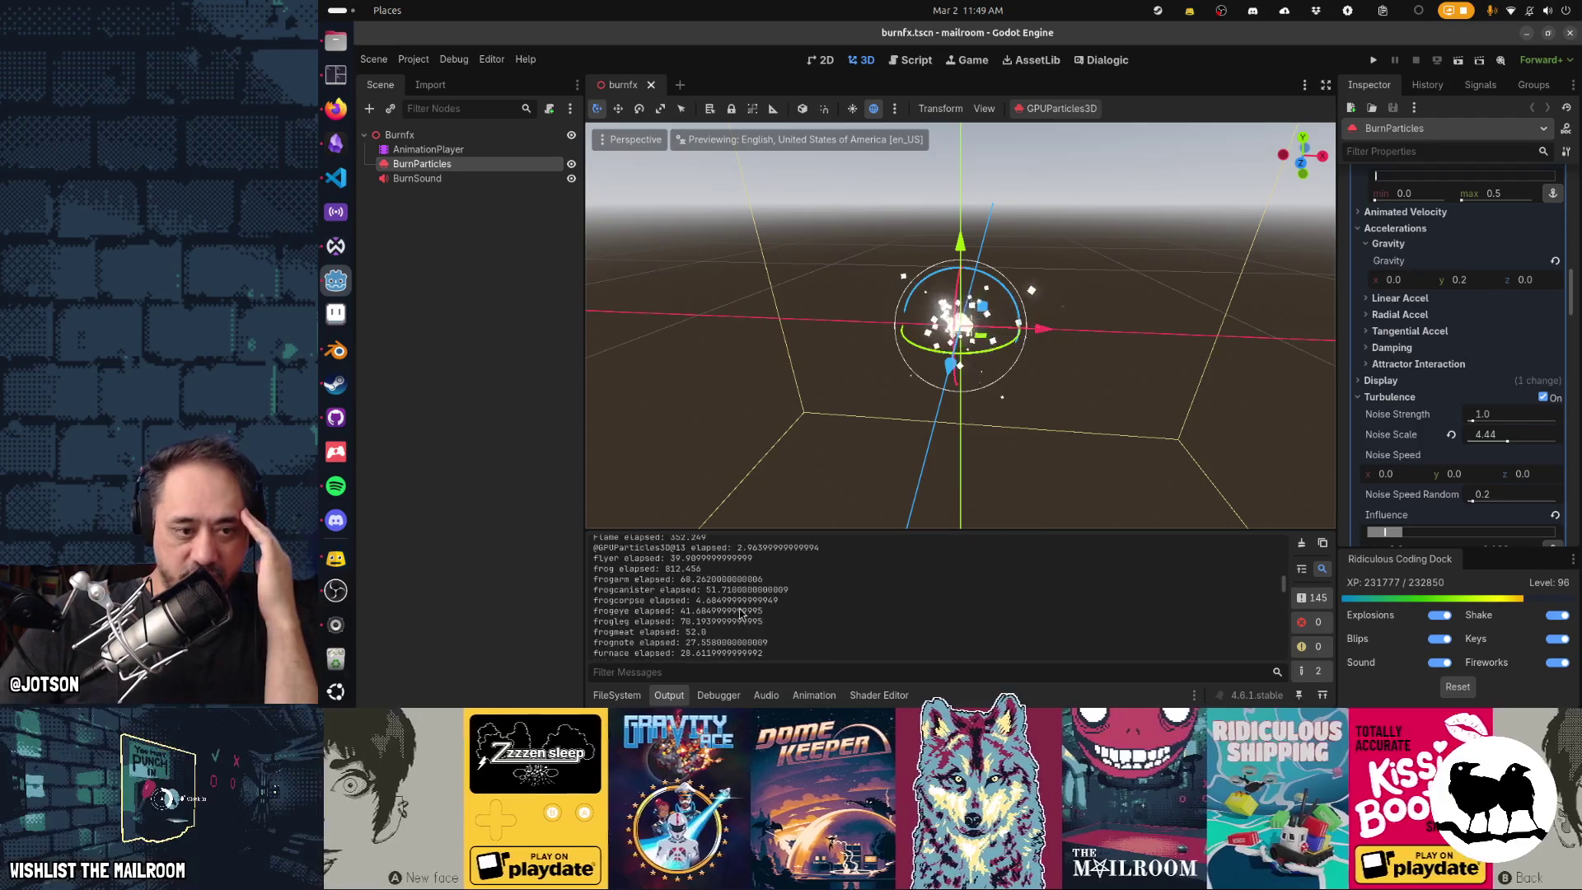
scroll(741, 614, "up", 3)
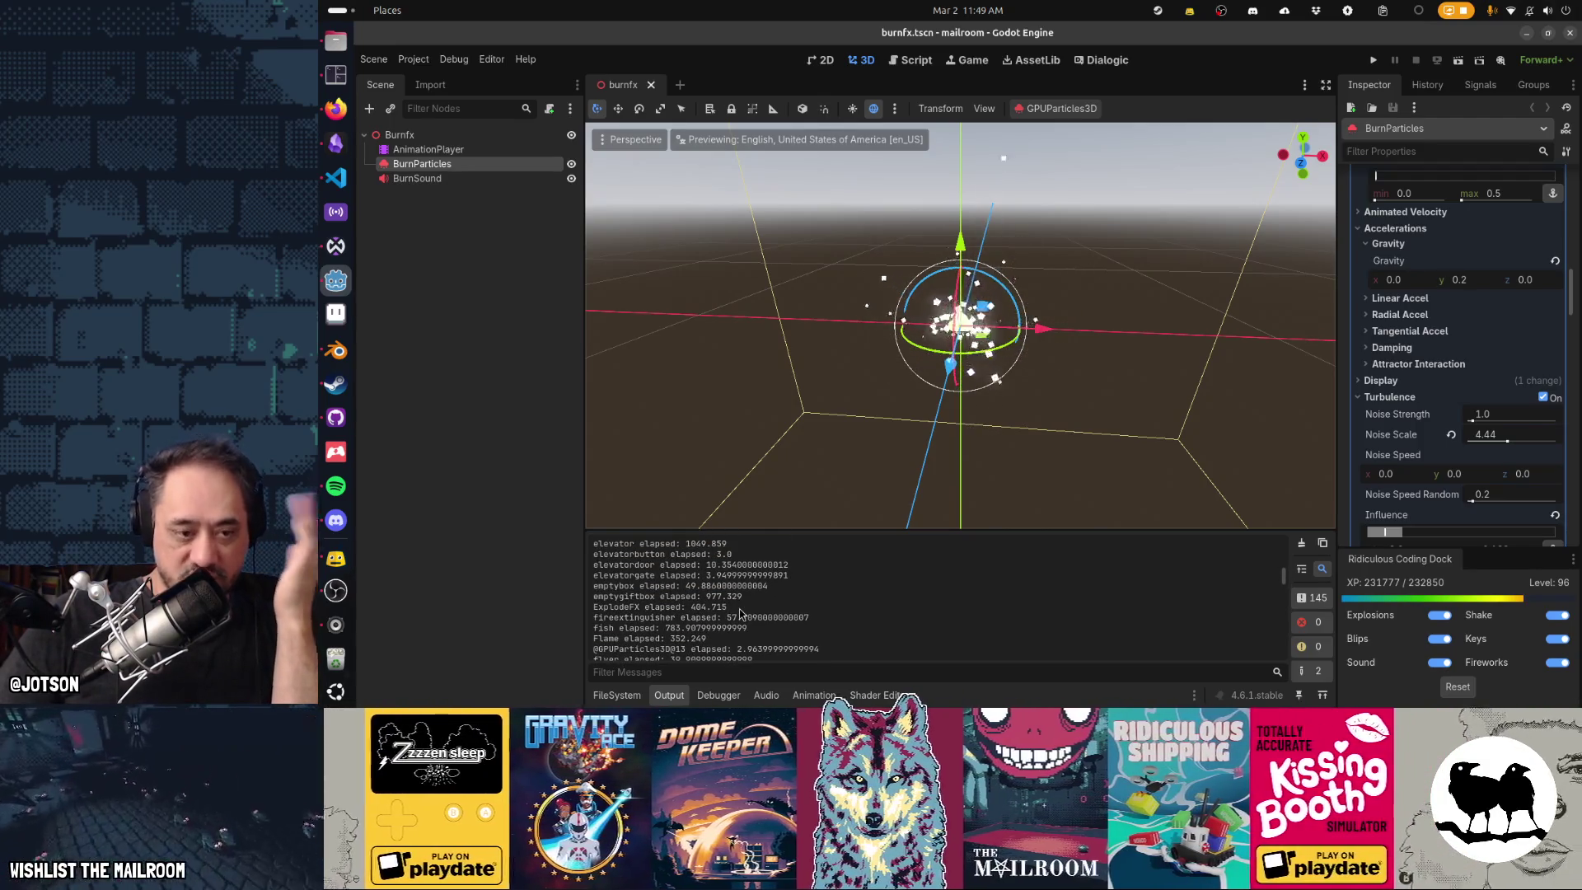
scroll(741, 614, "up", 2)
scroll(740, 614, "up", 4)
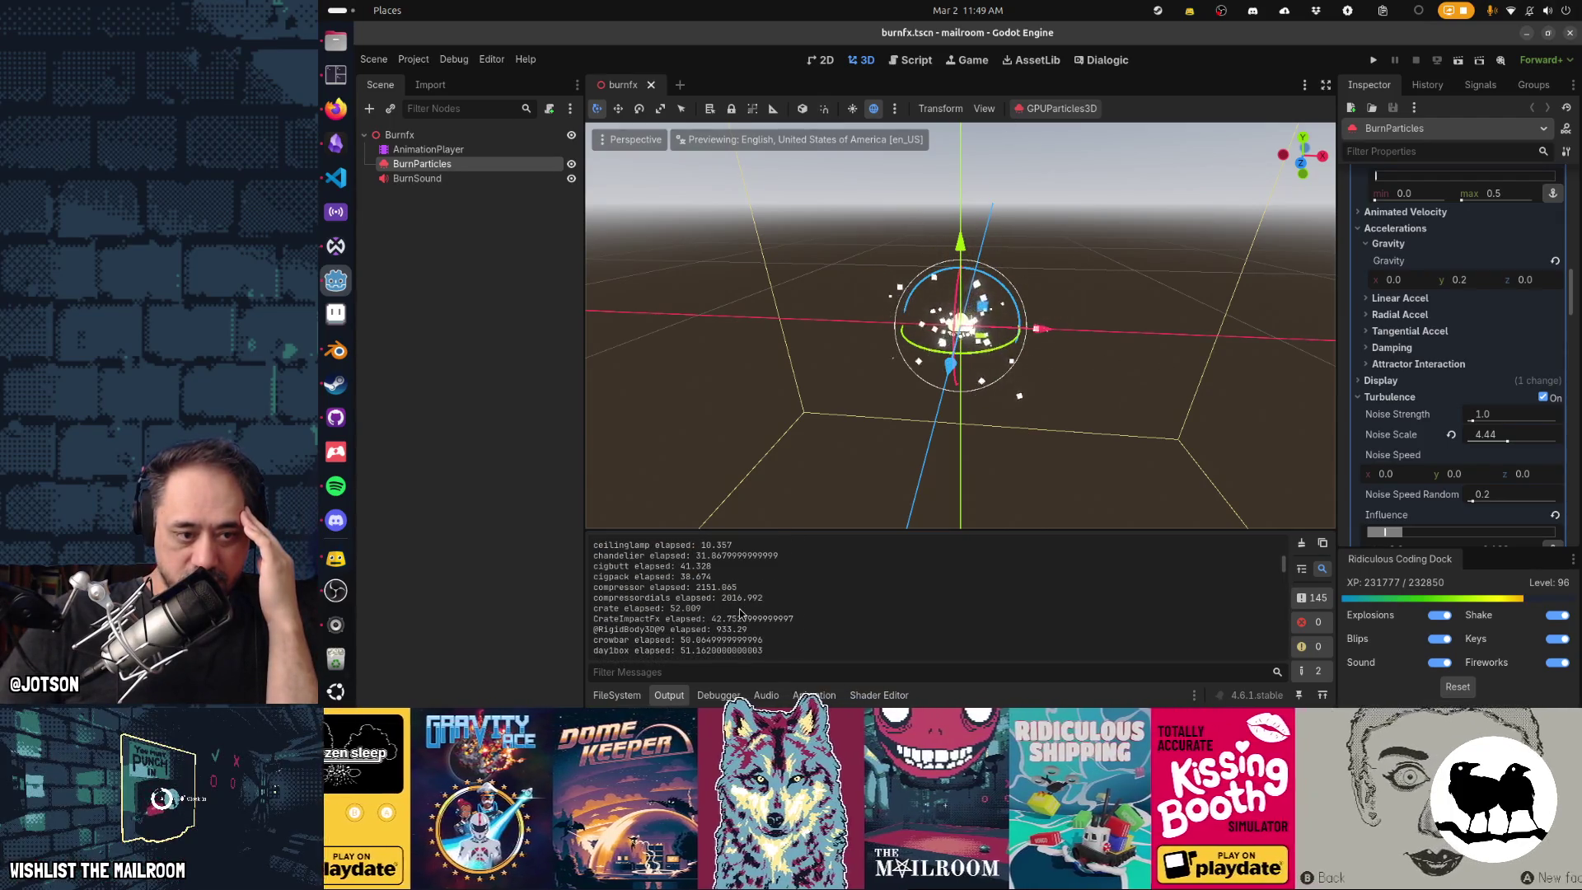
scroll(740, 614, "up", 1)
scroll(741, 614, "up", 1)
scroll(740, 614, "up", 1)
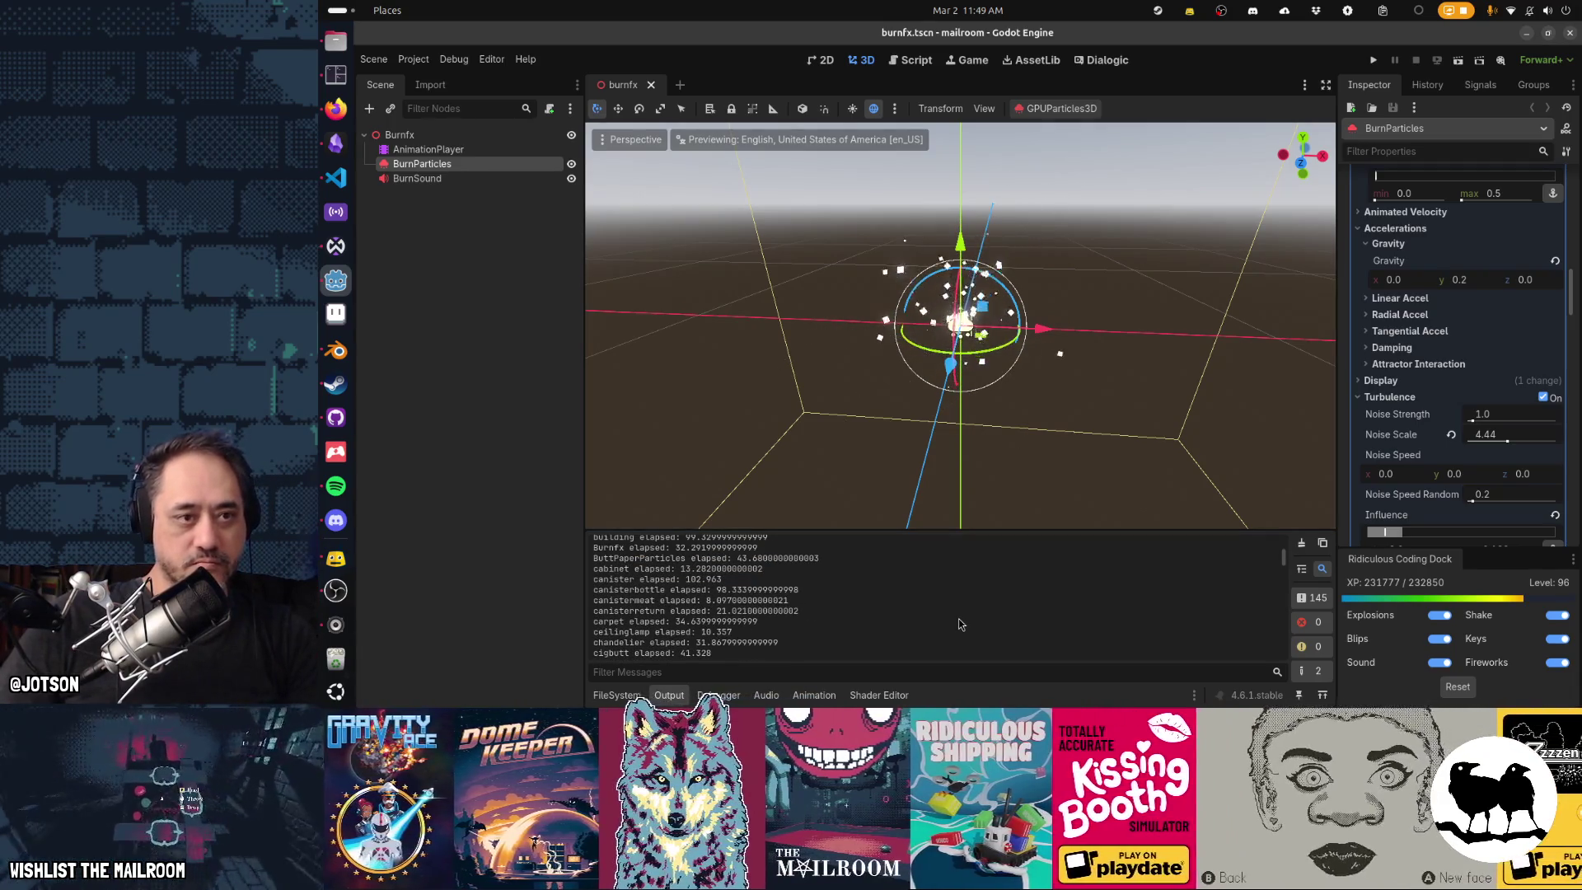
Rerun support/clearshadercache in Tilix and clear the terminal.
key("alt+Tab")
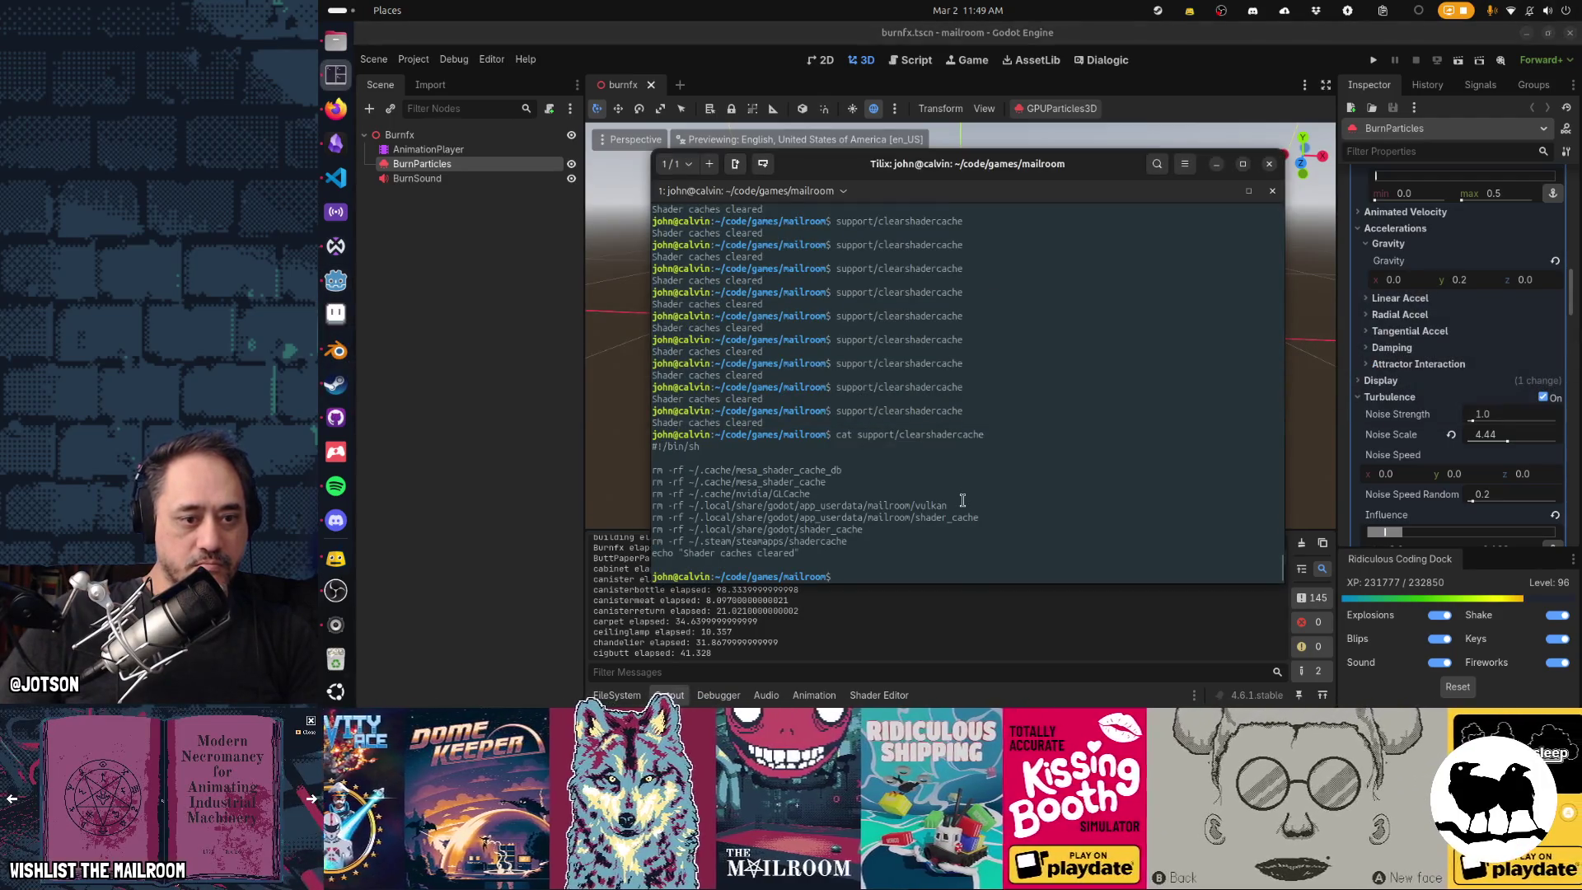
key("Up")
key("Up")
key("Return")
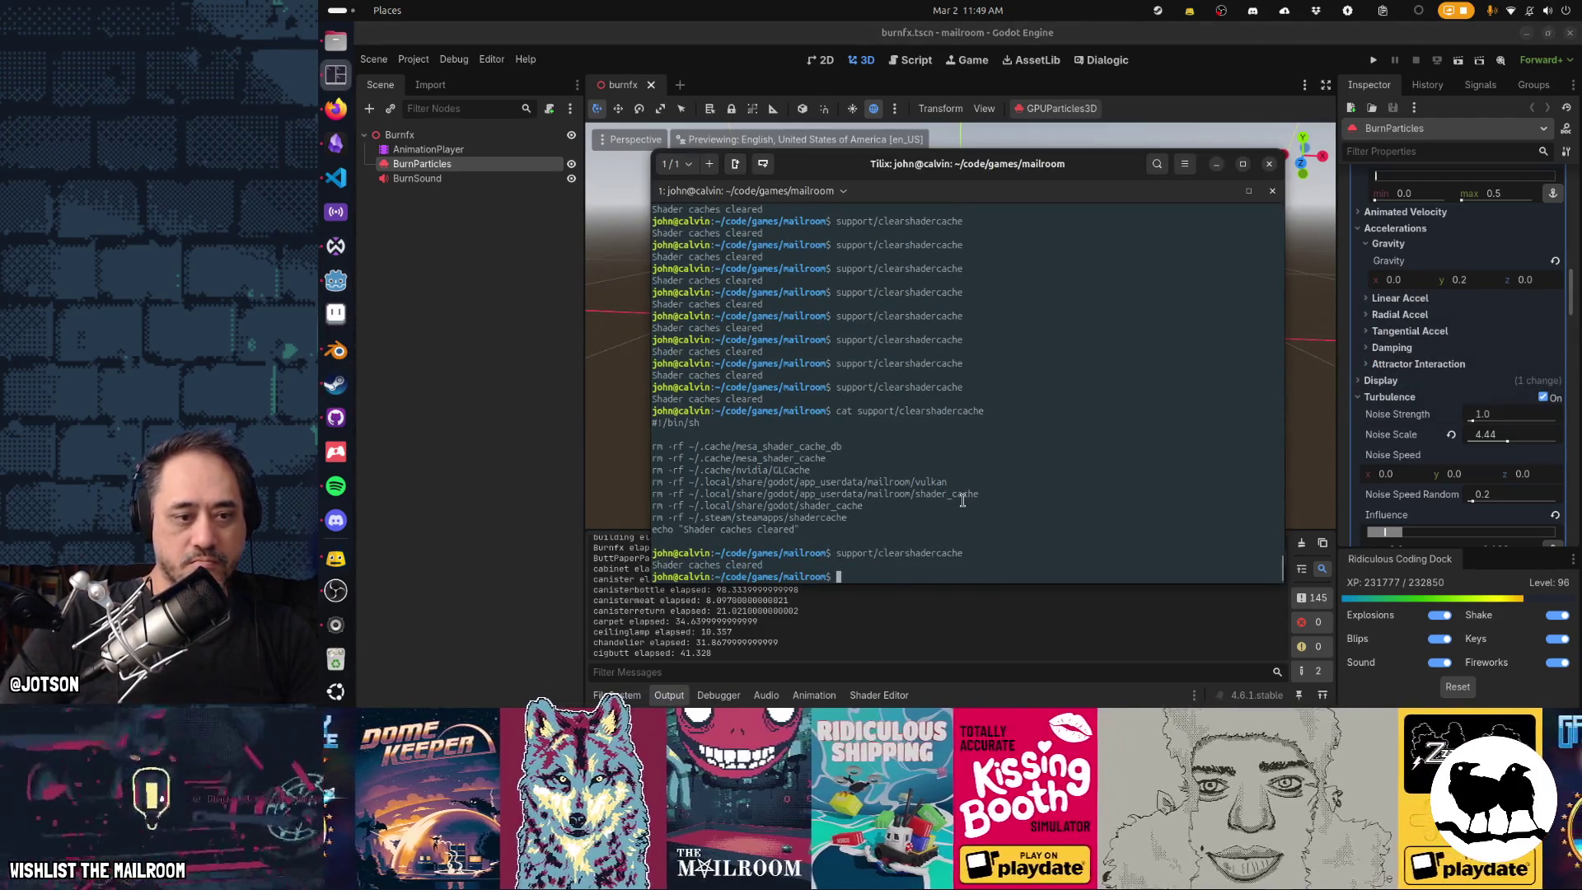
key("ctrl+l")
Run the Mailroom project again for fresh load timings, then show the script editor.
left_click(950, 634)
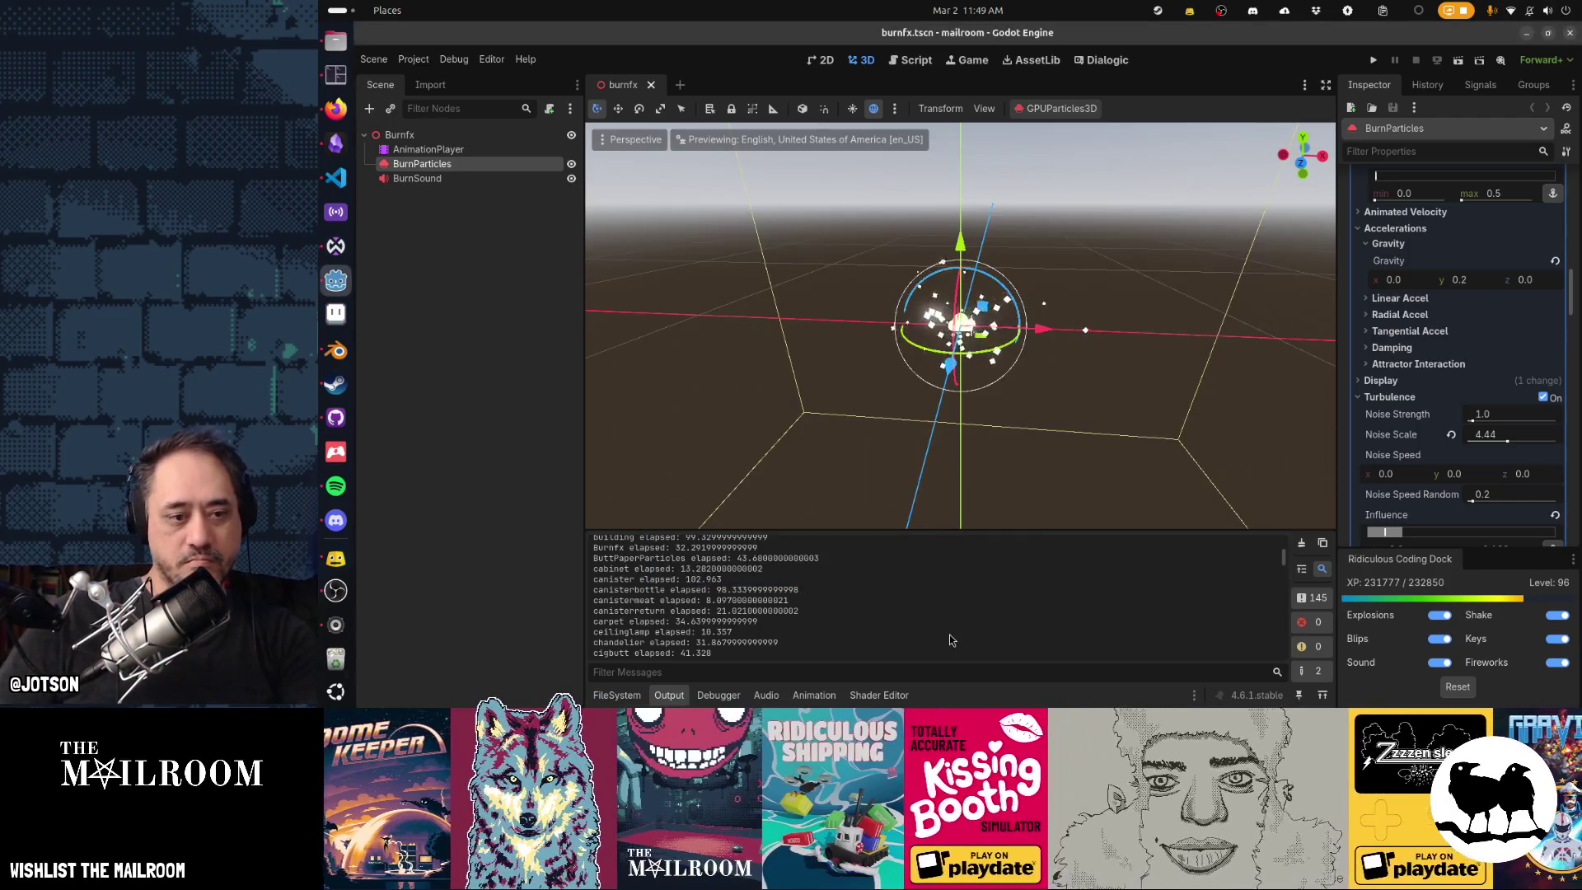
key("F5")
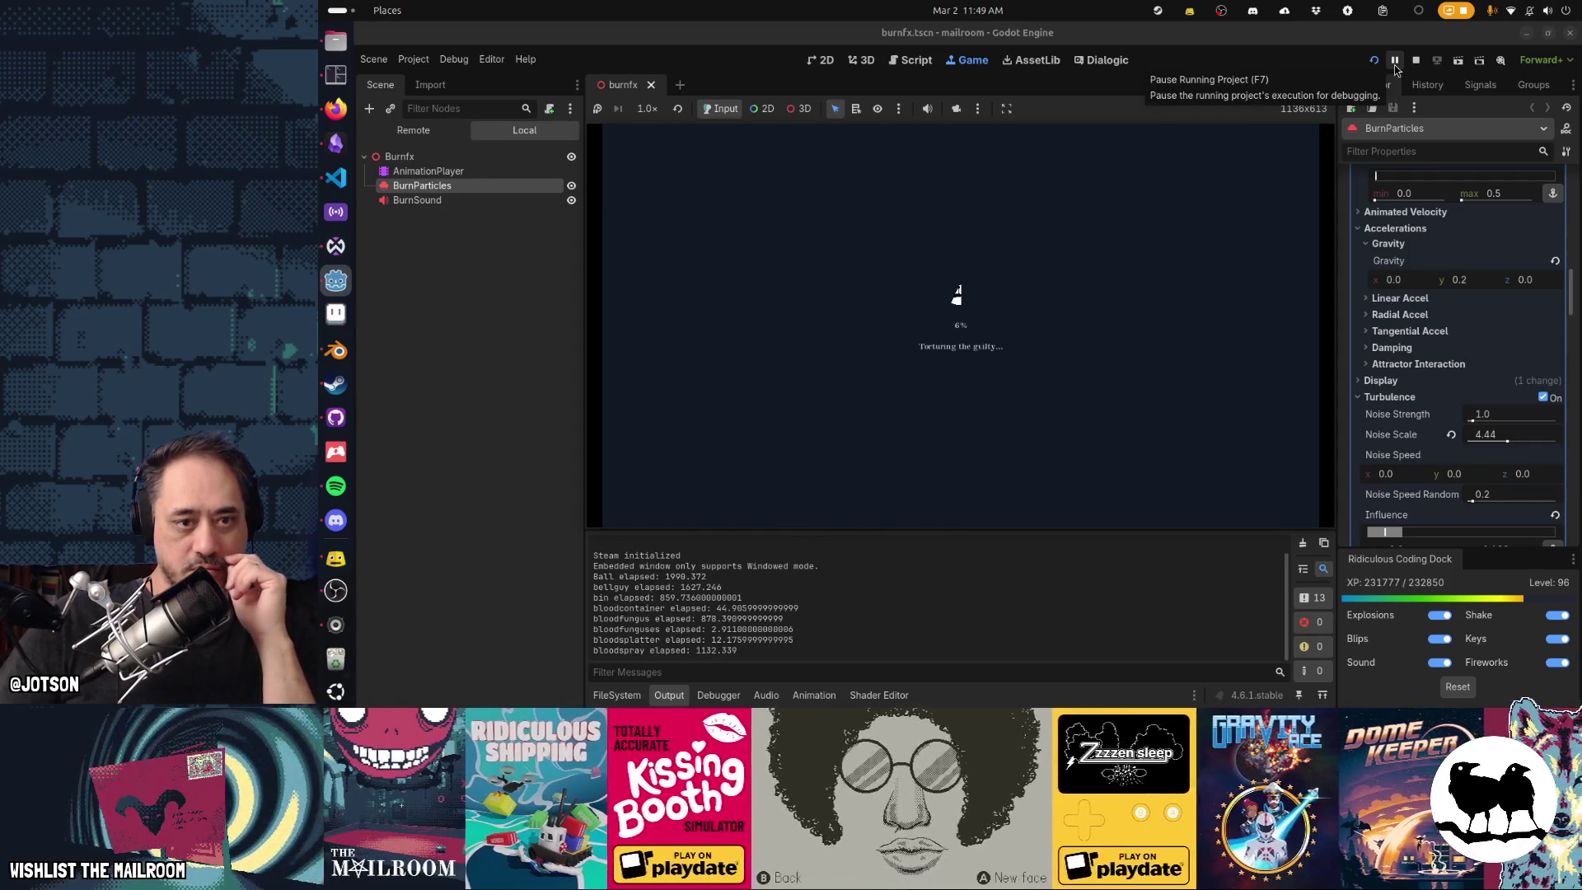
key("ctrl+F3")
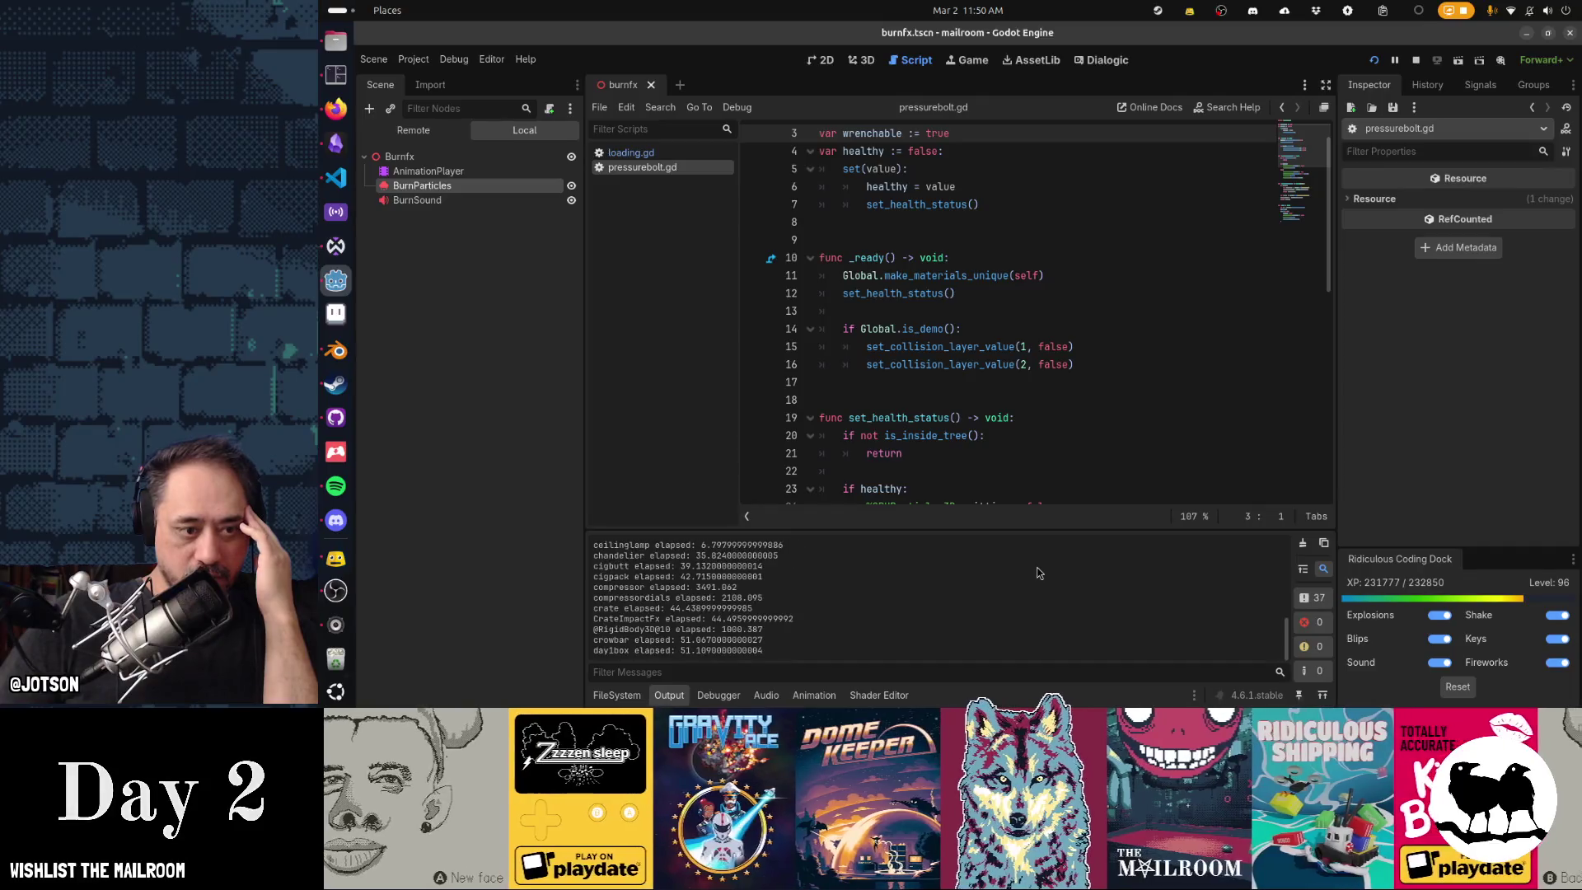
Scroll the Output log down through the newly printed per-scene elapsed times.
scroll(709, 602, "up", 2)
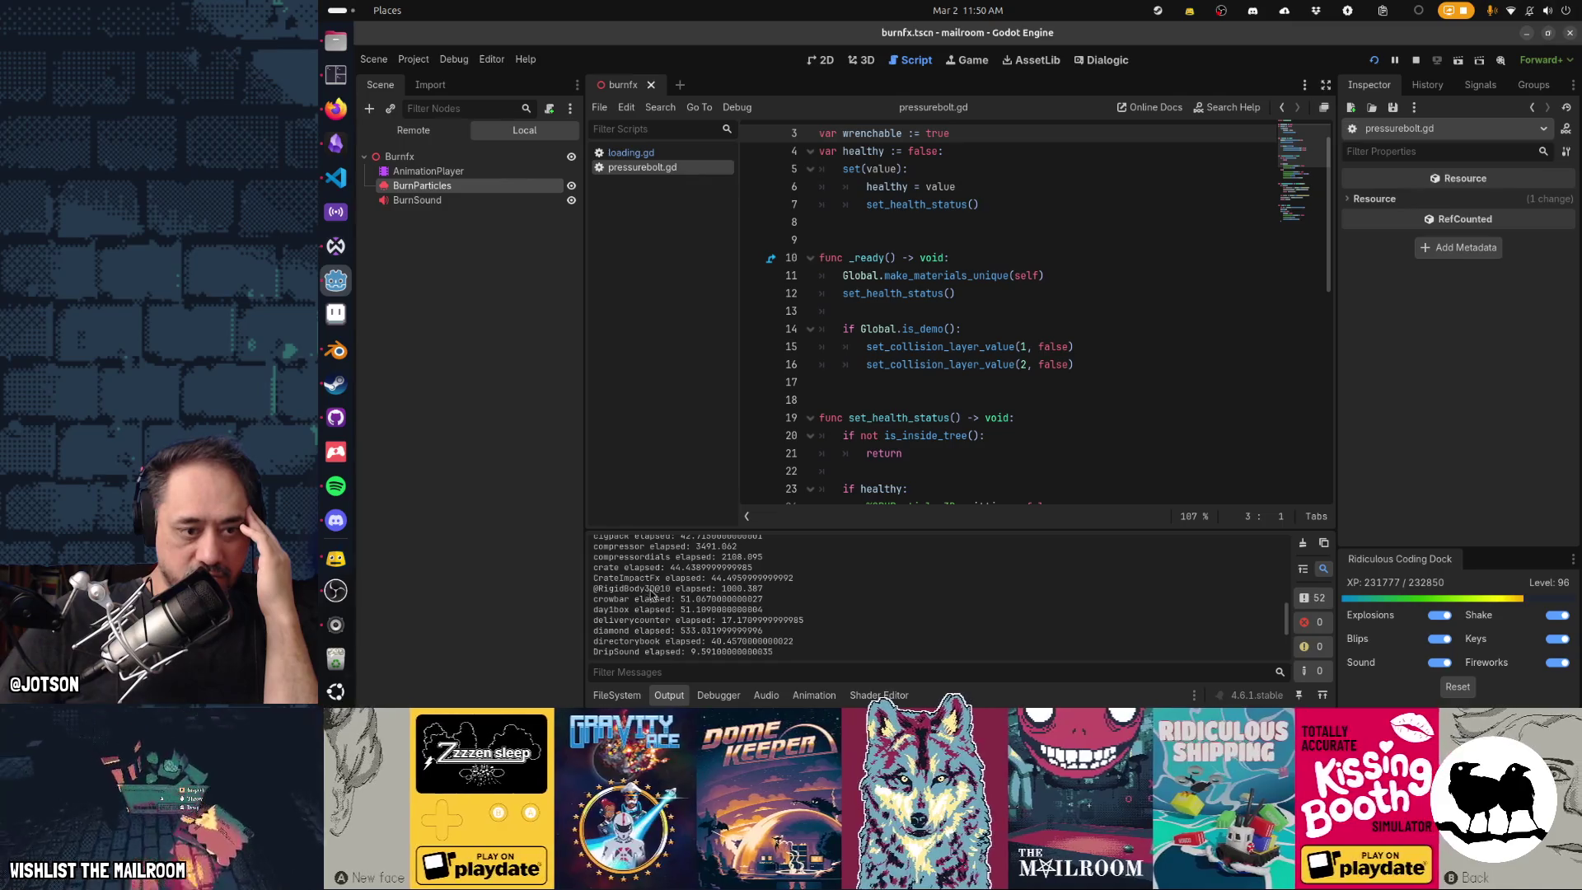
scroll(817, 592, "down", 5)
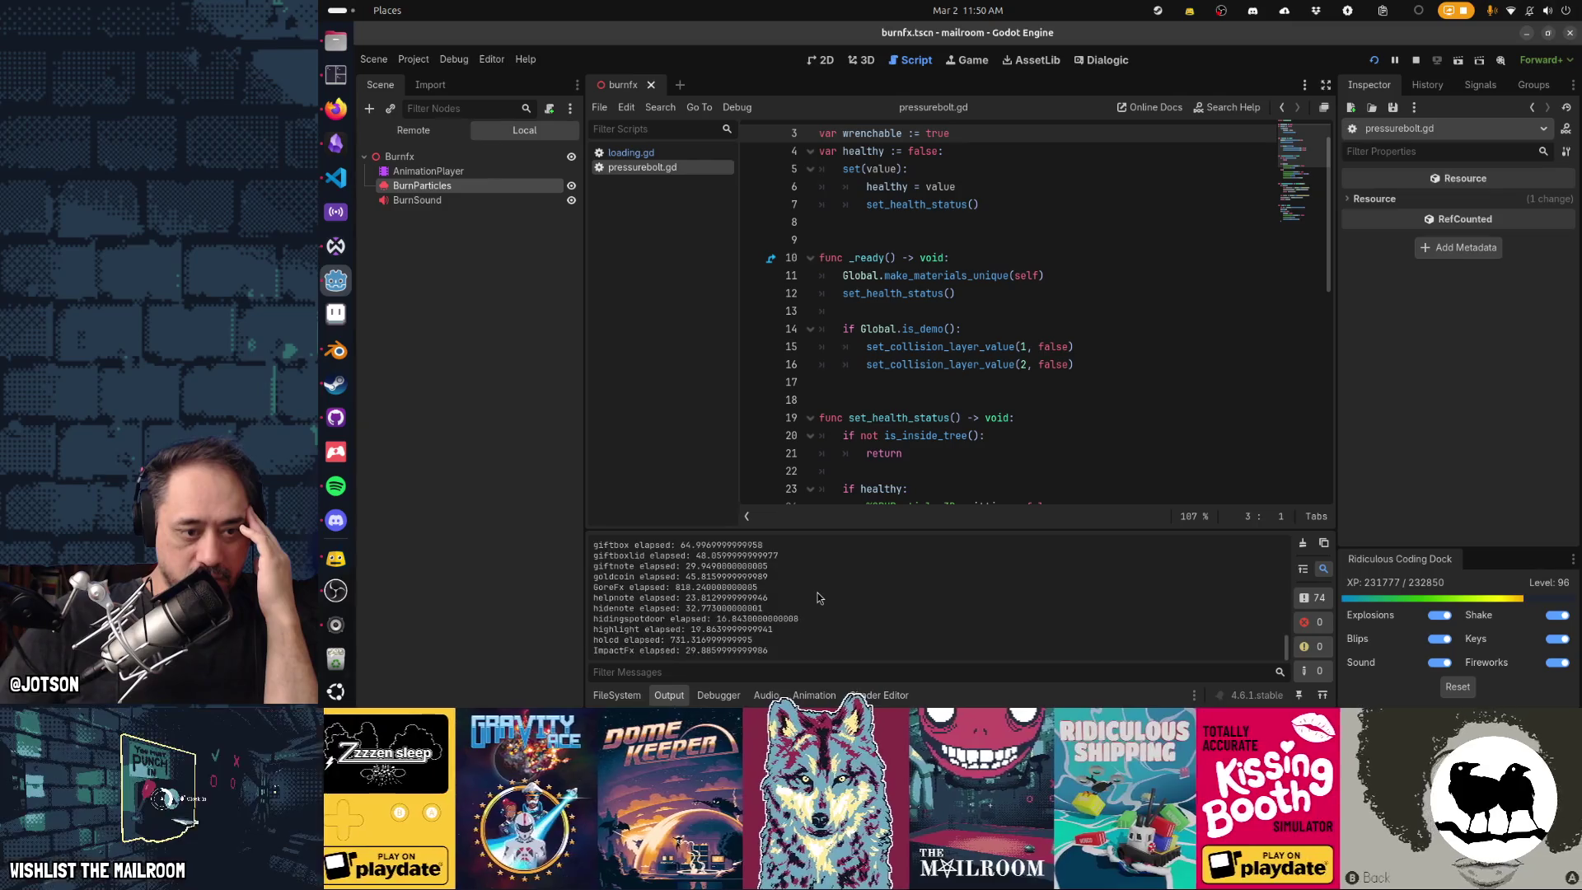
scroll(818, 592, "up", 4)
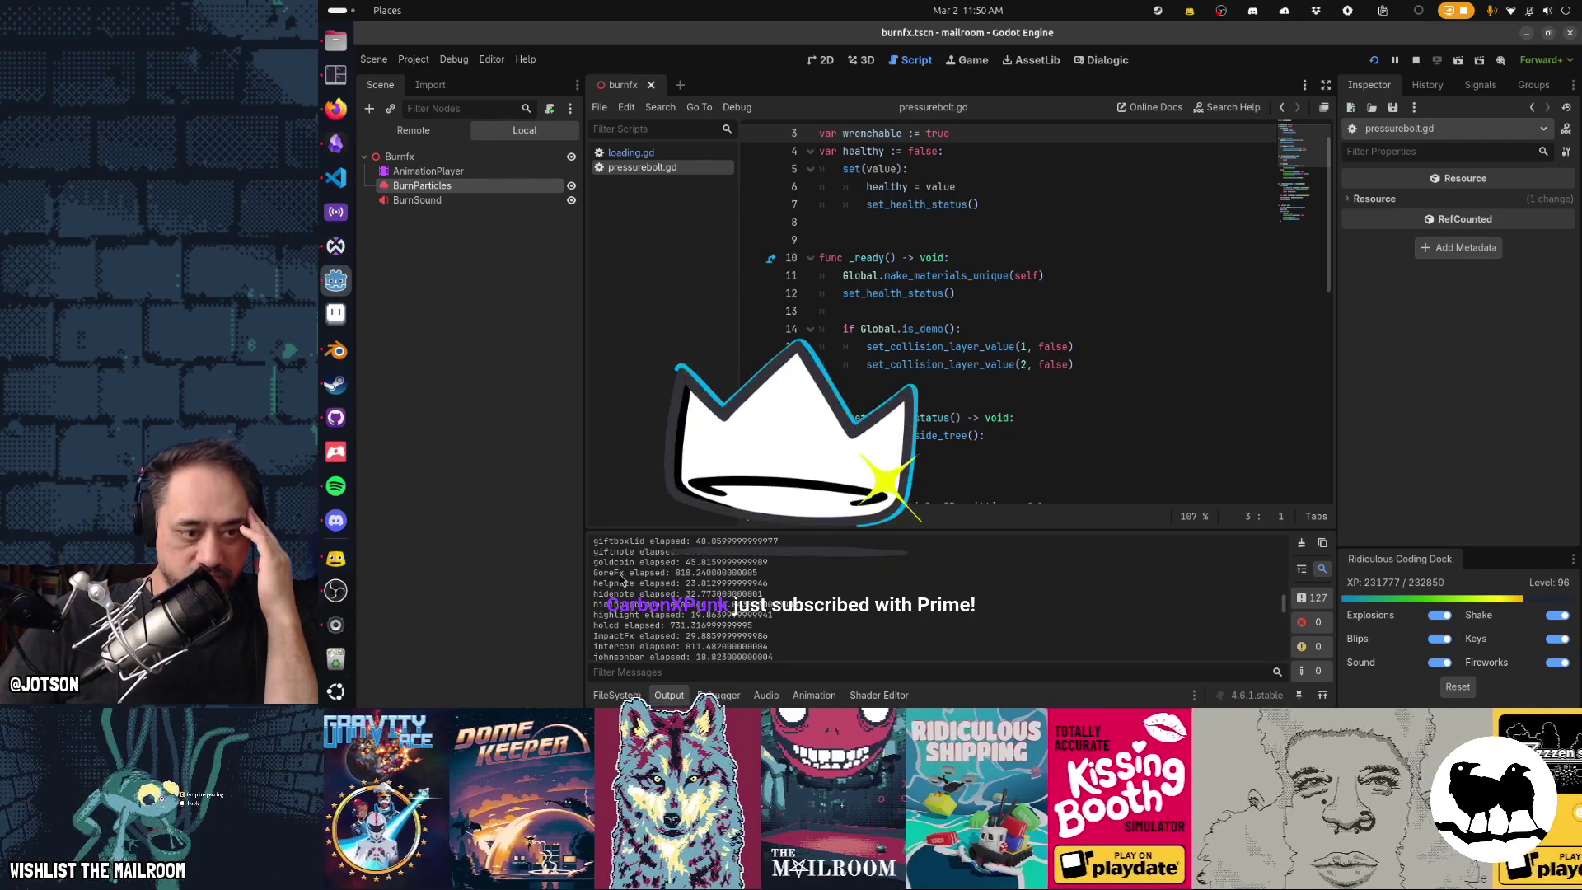
scroll(861, 593, "down", 2)
scroll(861, 593, "down", 4)
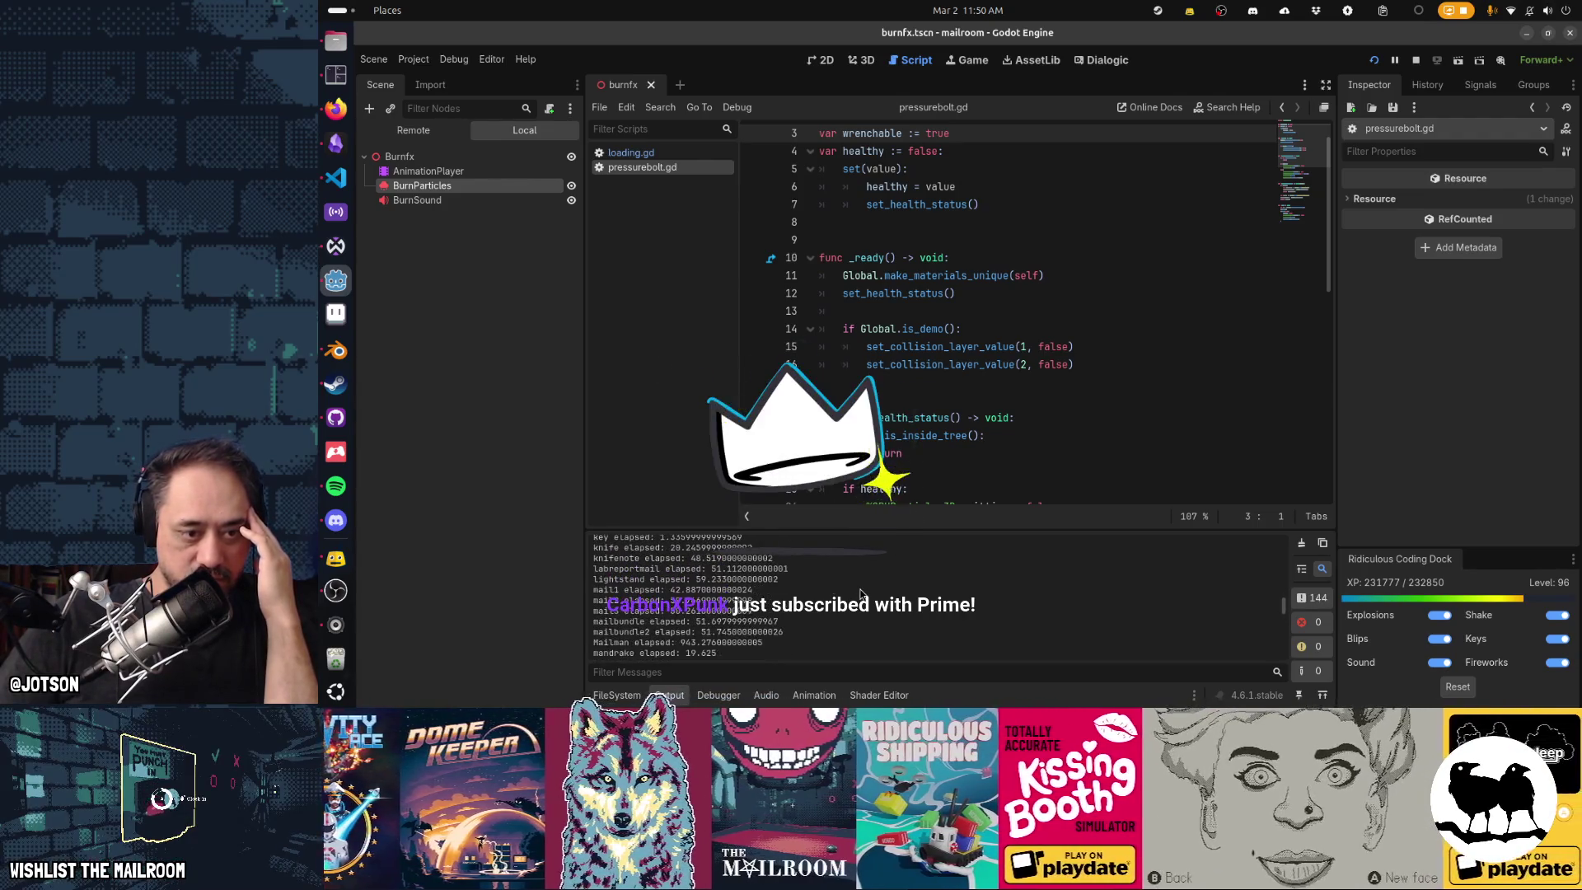
scroll(861, 593, "down", 5)
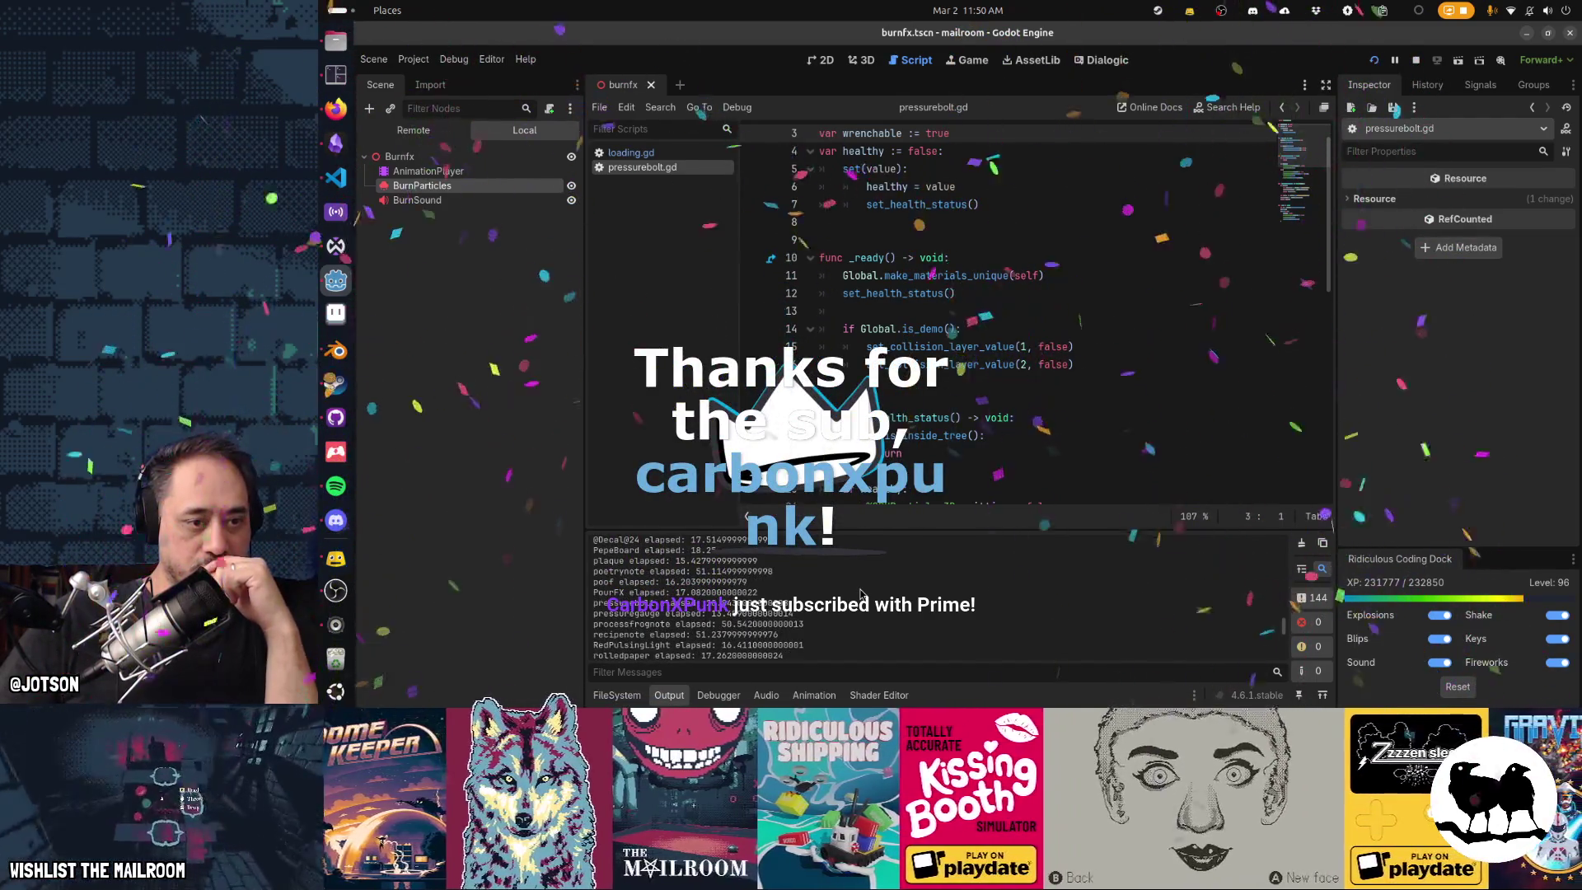
scroll(861, 593, "down", 2)
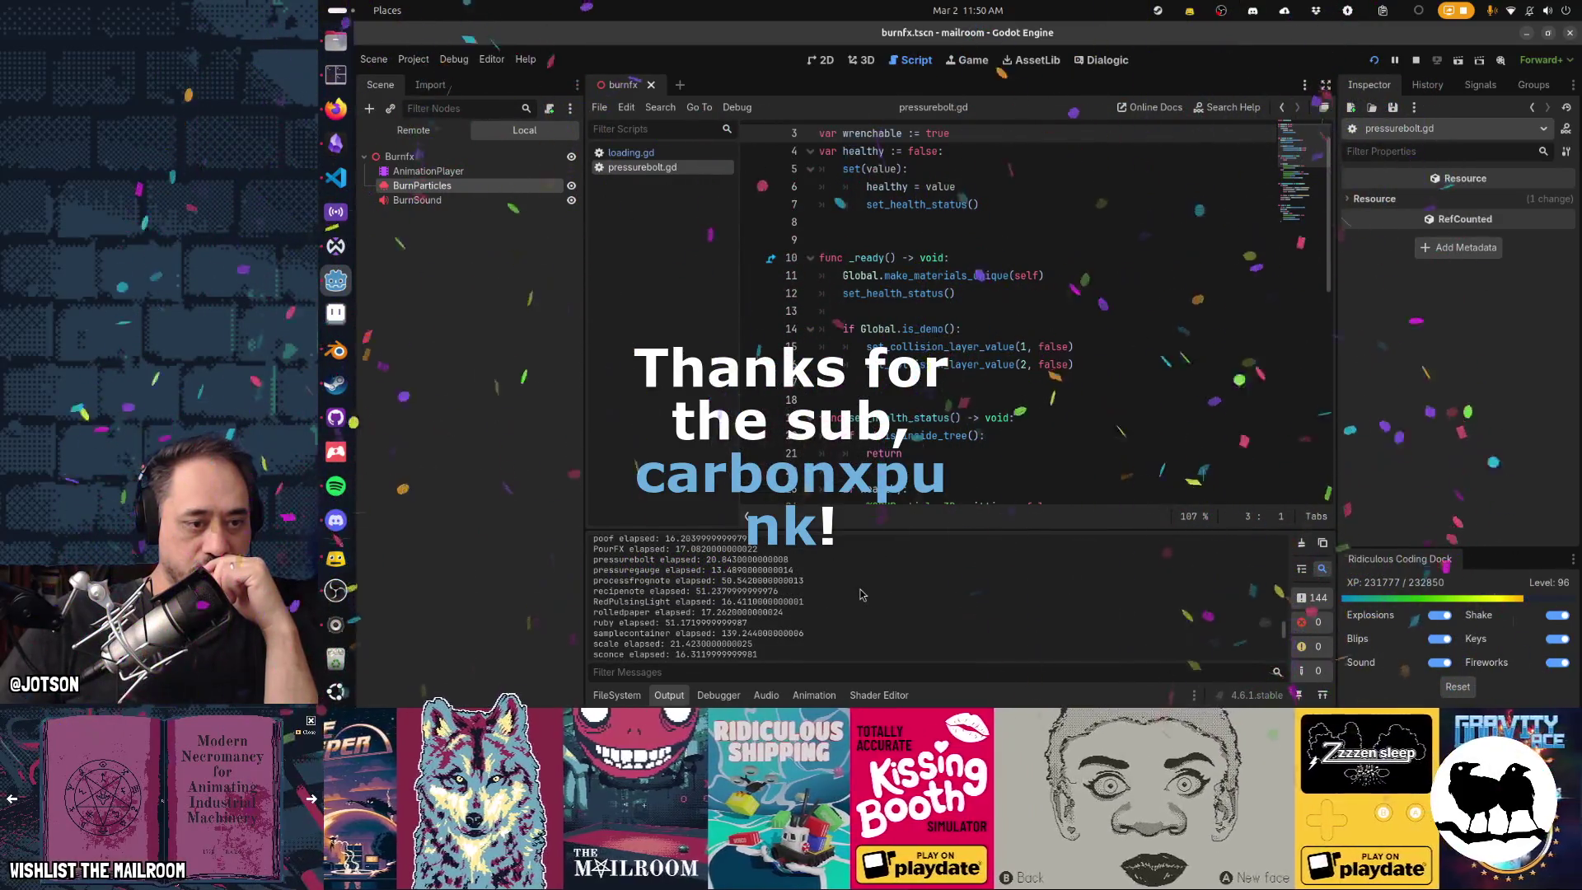
Reach the last timings (toiletmonster 288.054, tube 3.471) and stop the running game.
scroll(860, 593, "down", 3)
scroll(860, 593, "down", 2)
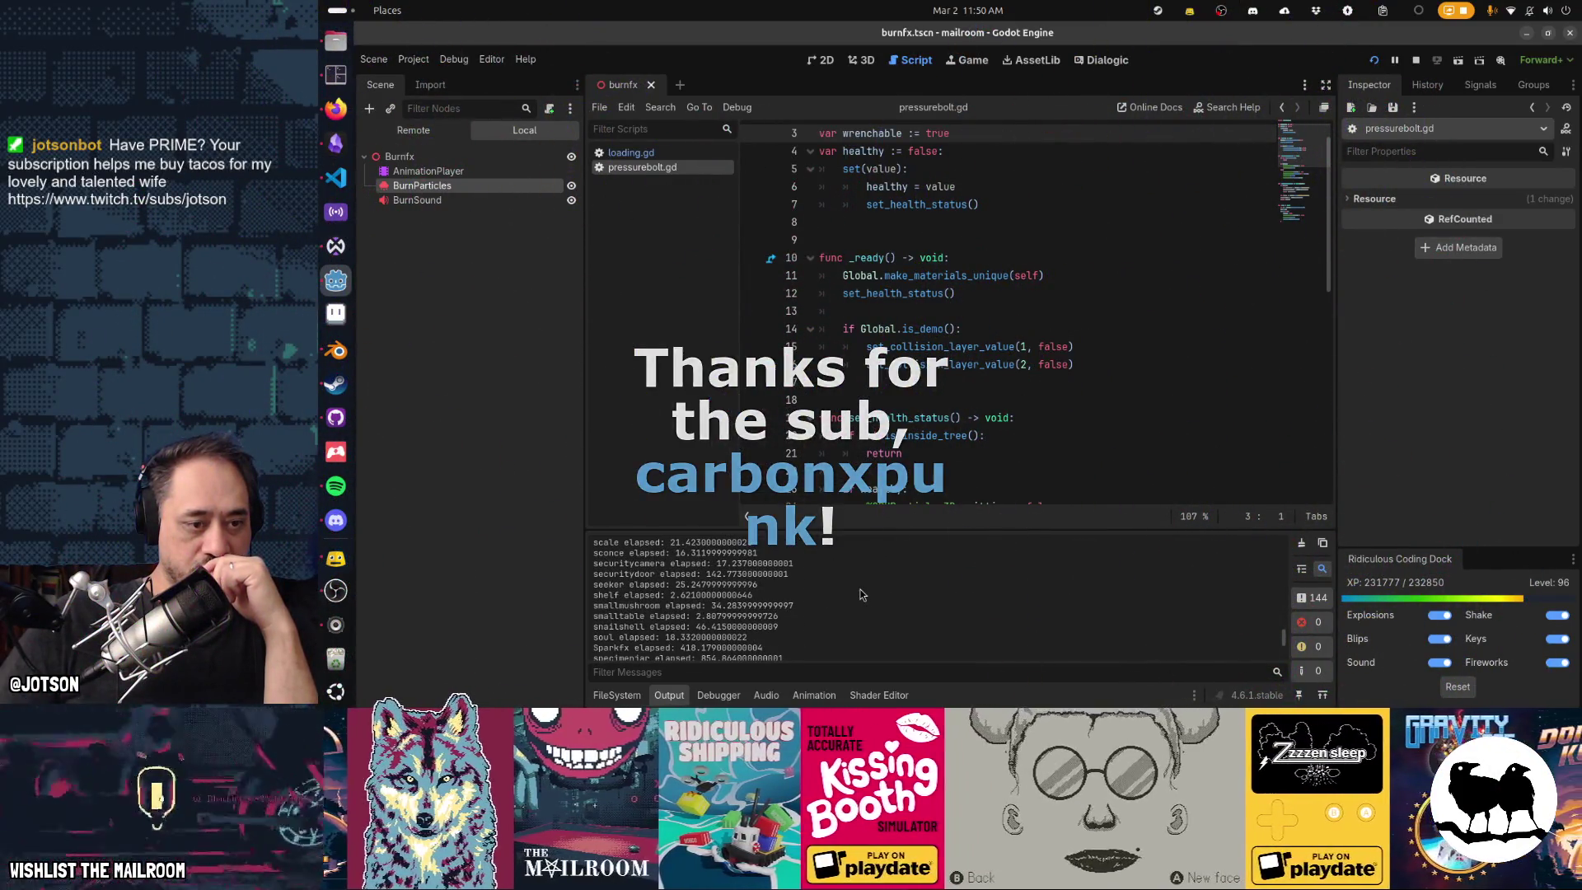
scroll(860, 591, "down", 2)
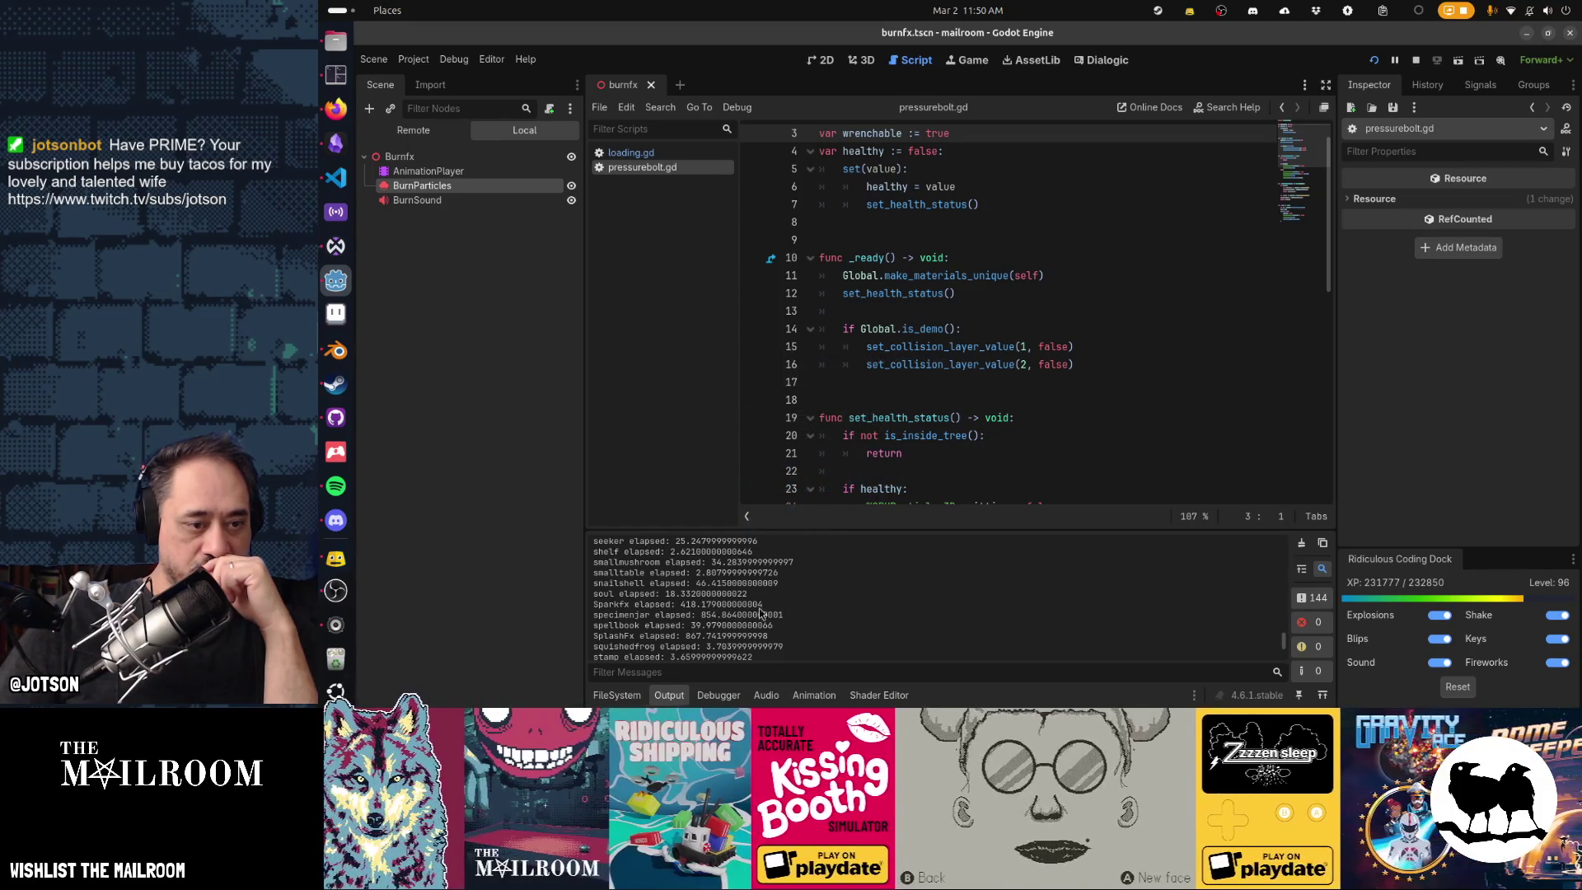
scroll(835, 637, "down", 2)
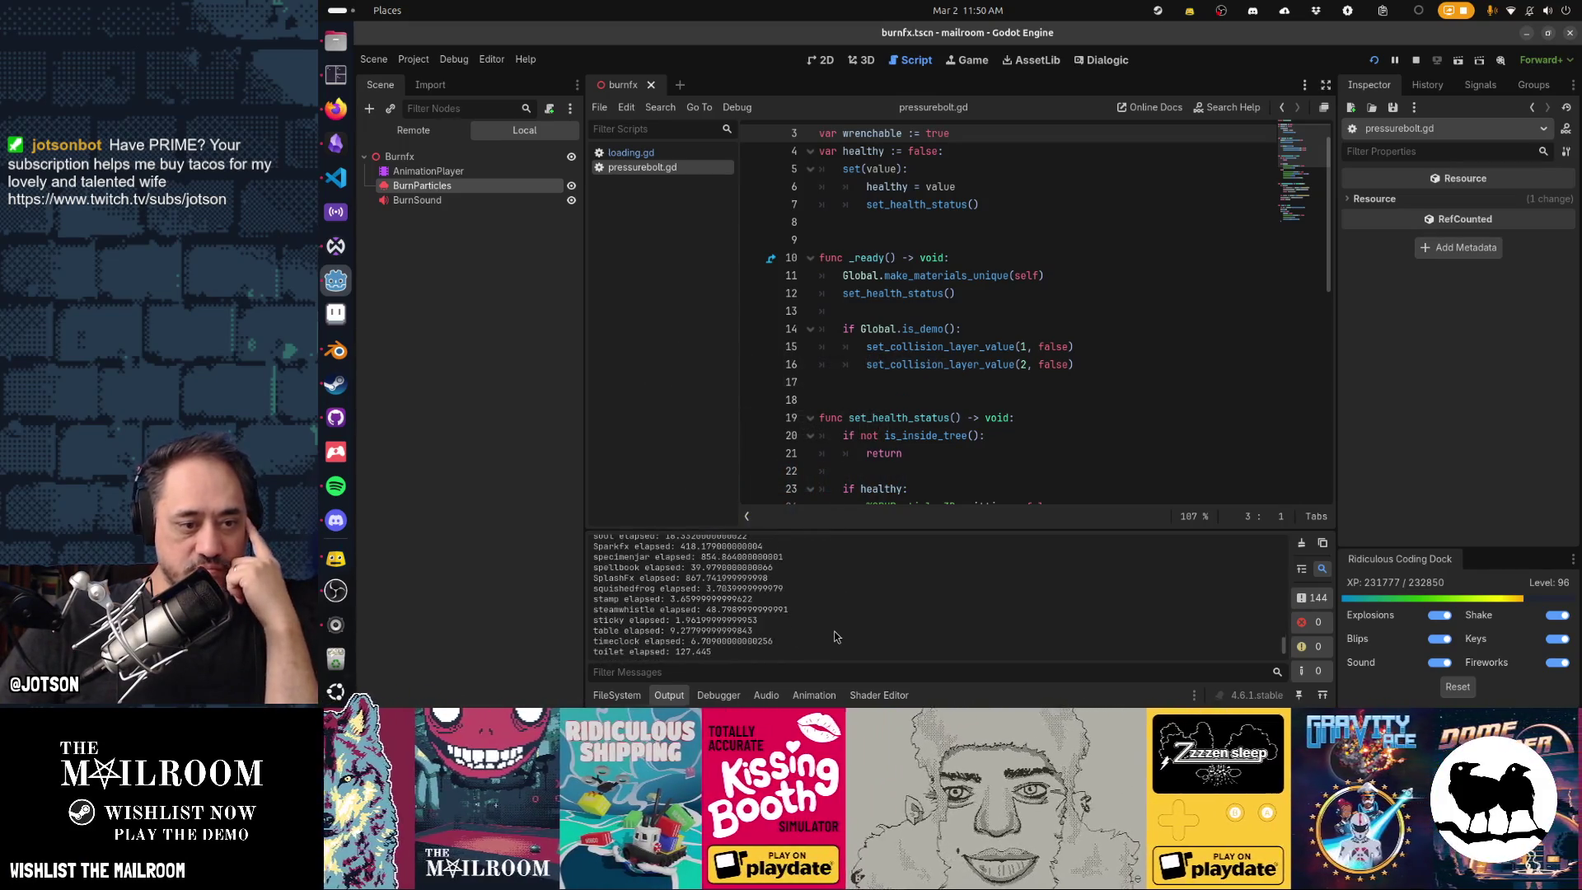
scroll(835, 637, "down", 2)
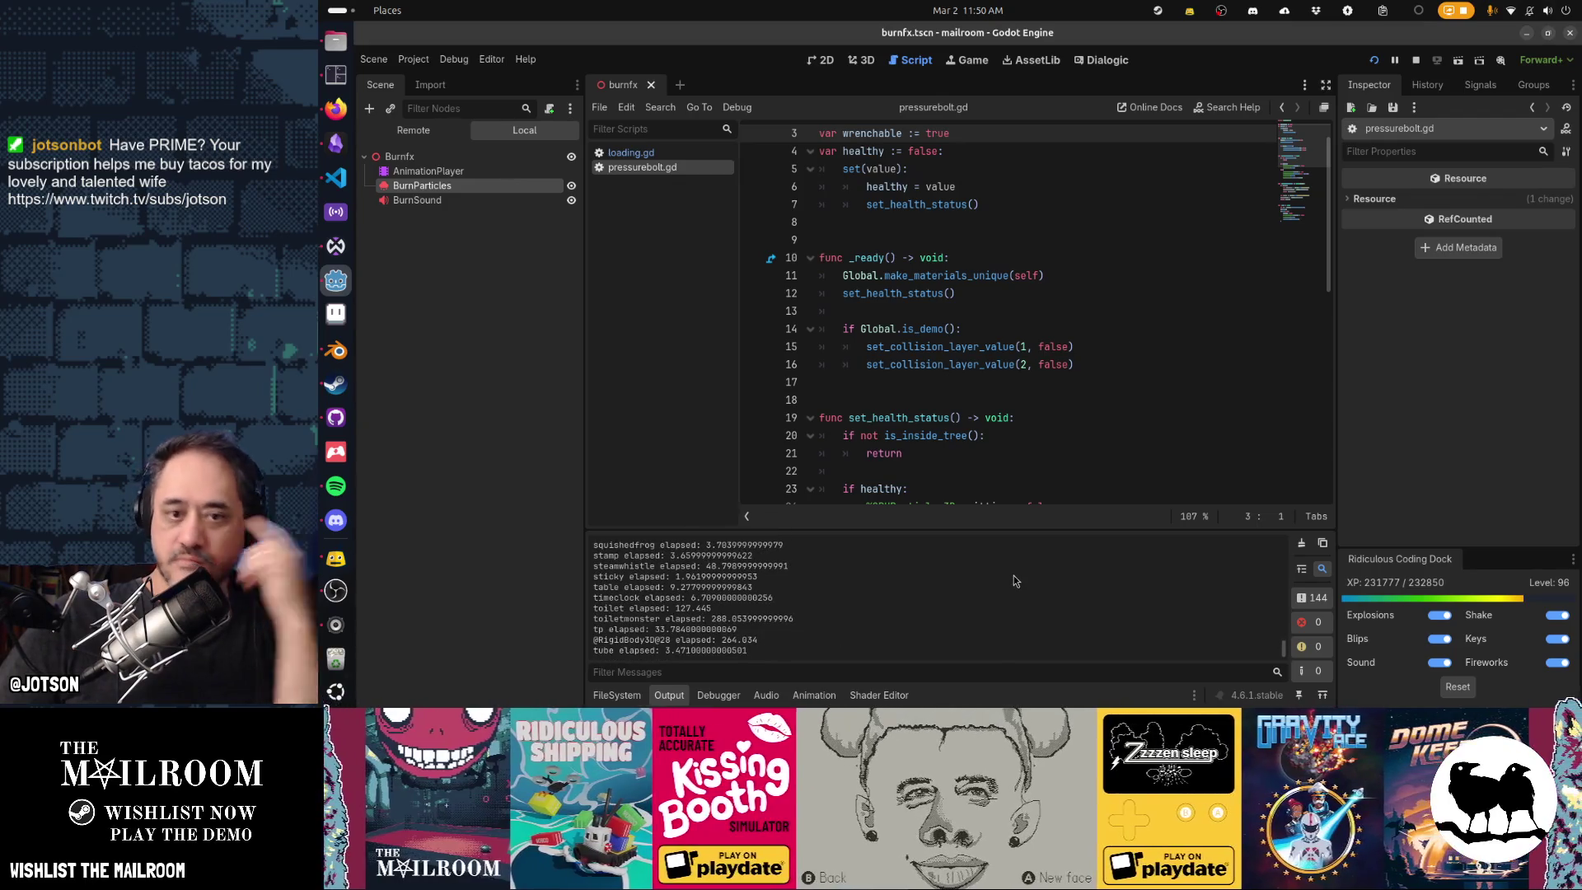
key("F8")
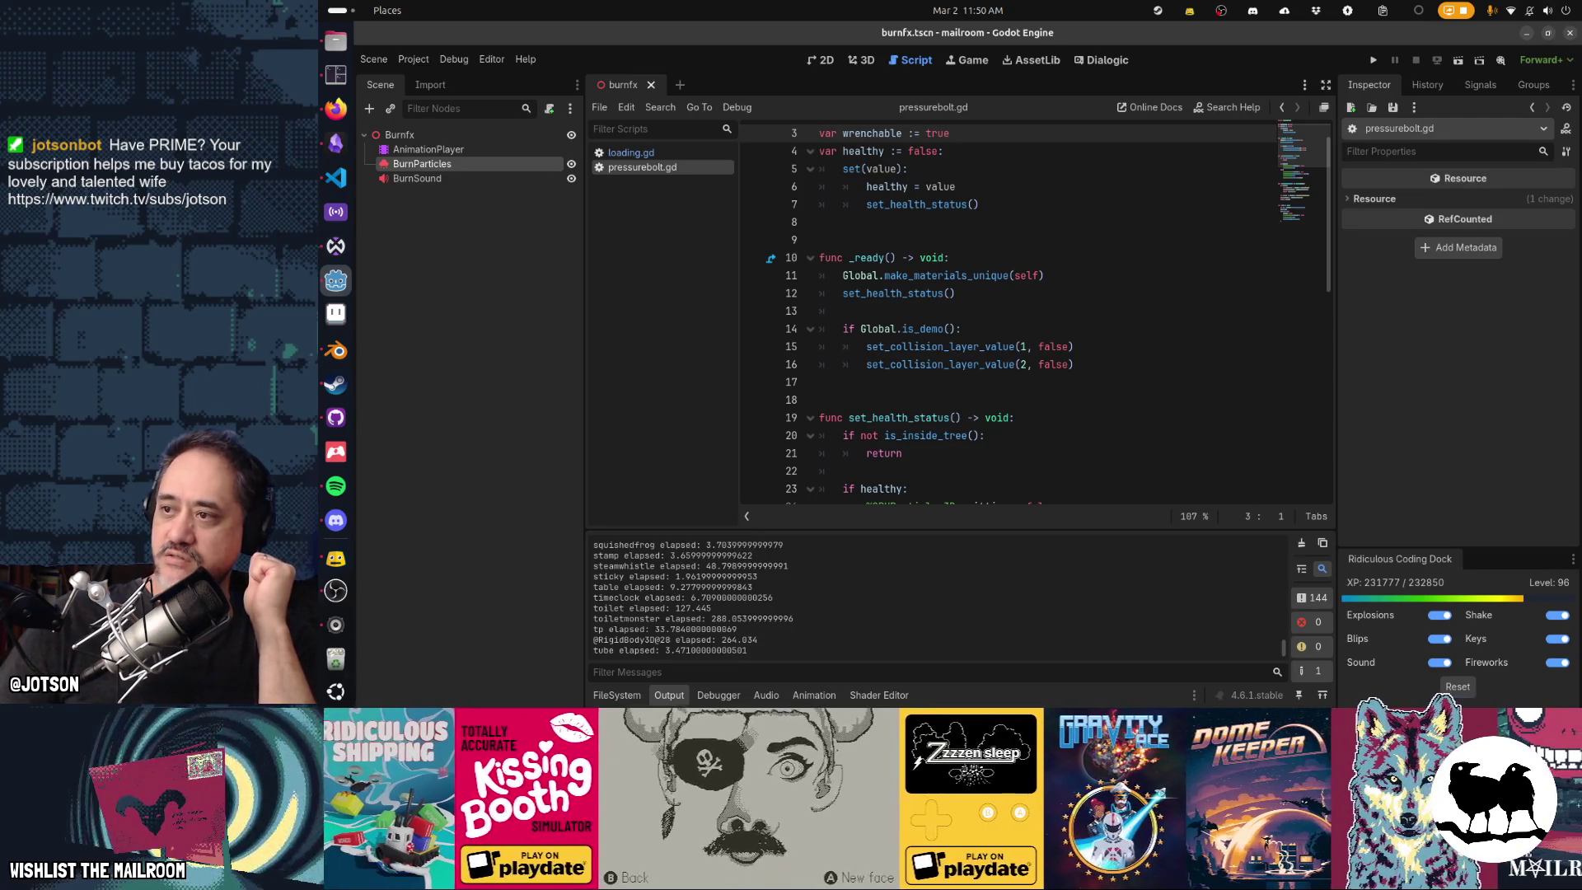
key("alt+Tab")
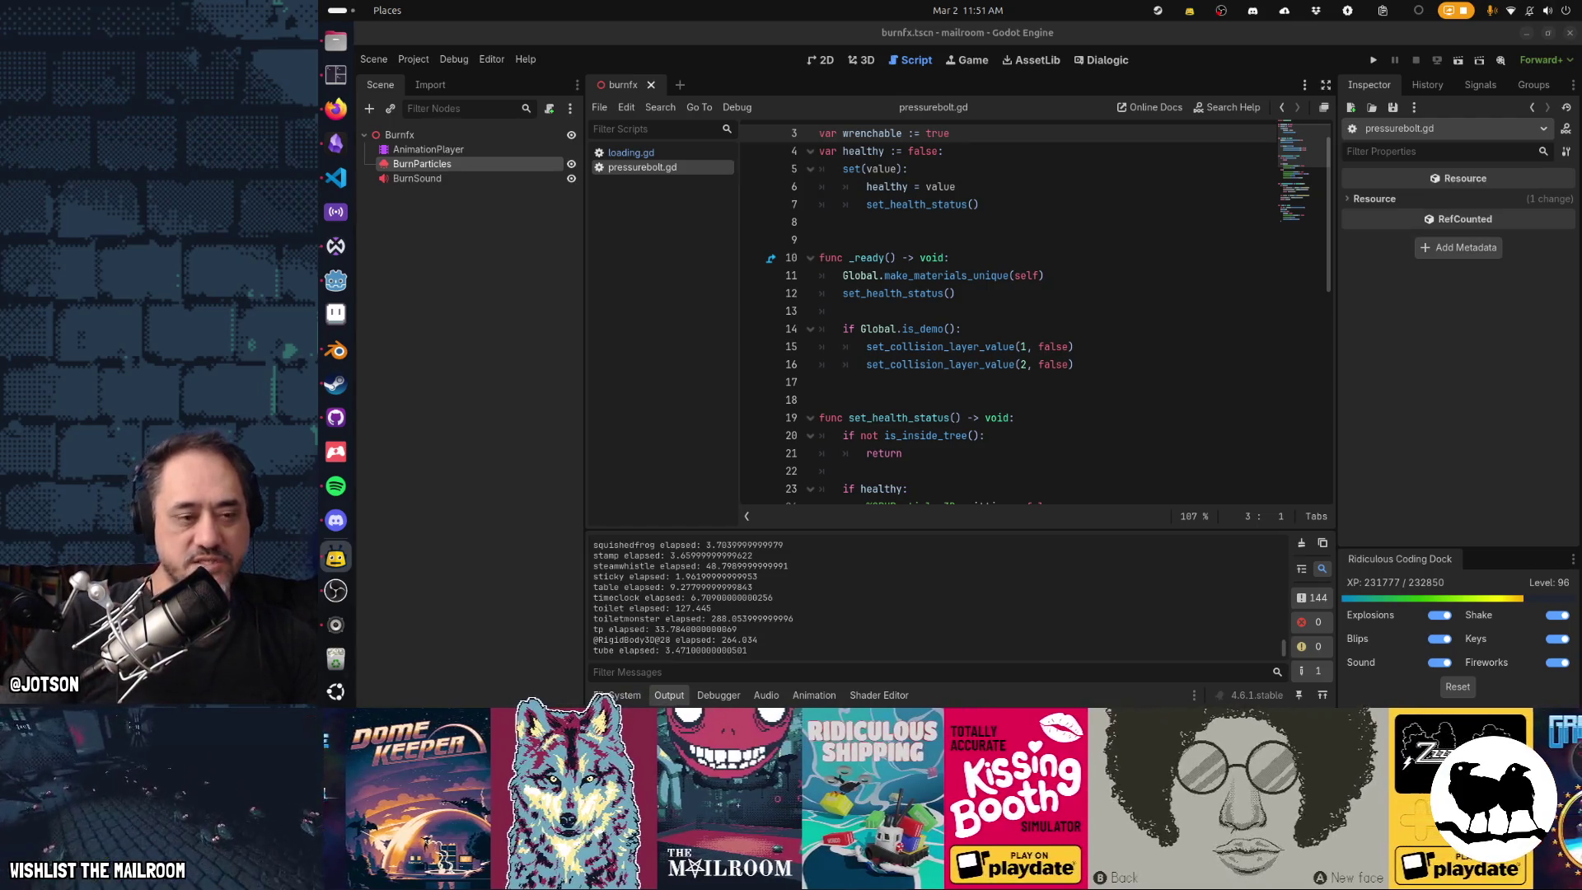
Clear the shader caches in the Tilix terminal and come back to the Godot editor.
left_click(1056, 345)
key("alt+Tab")
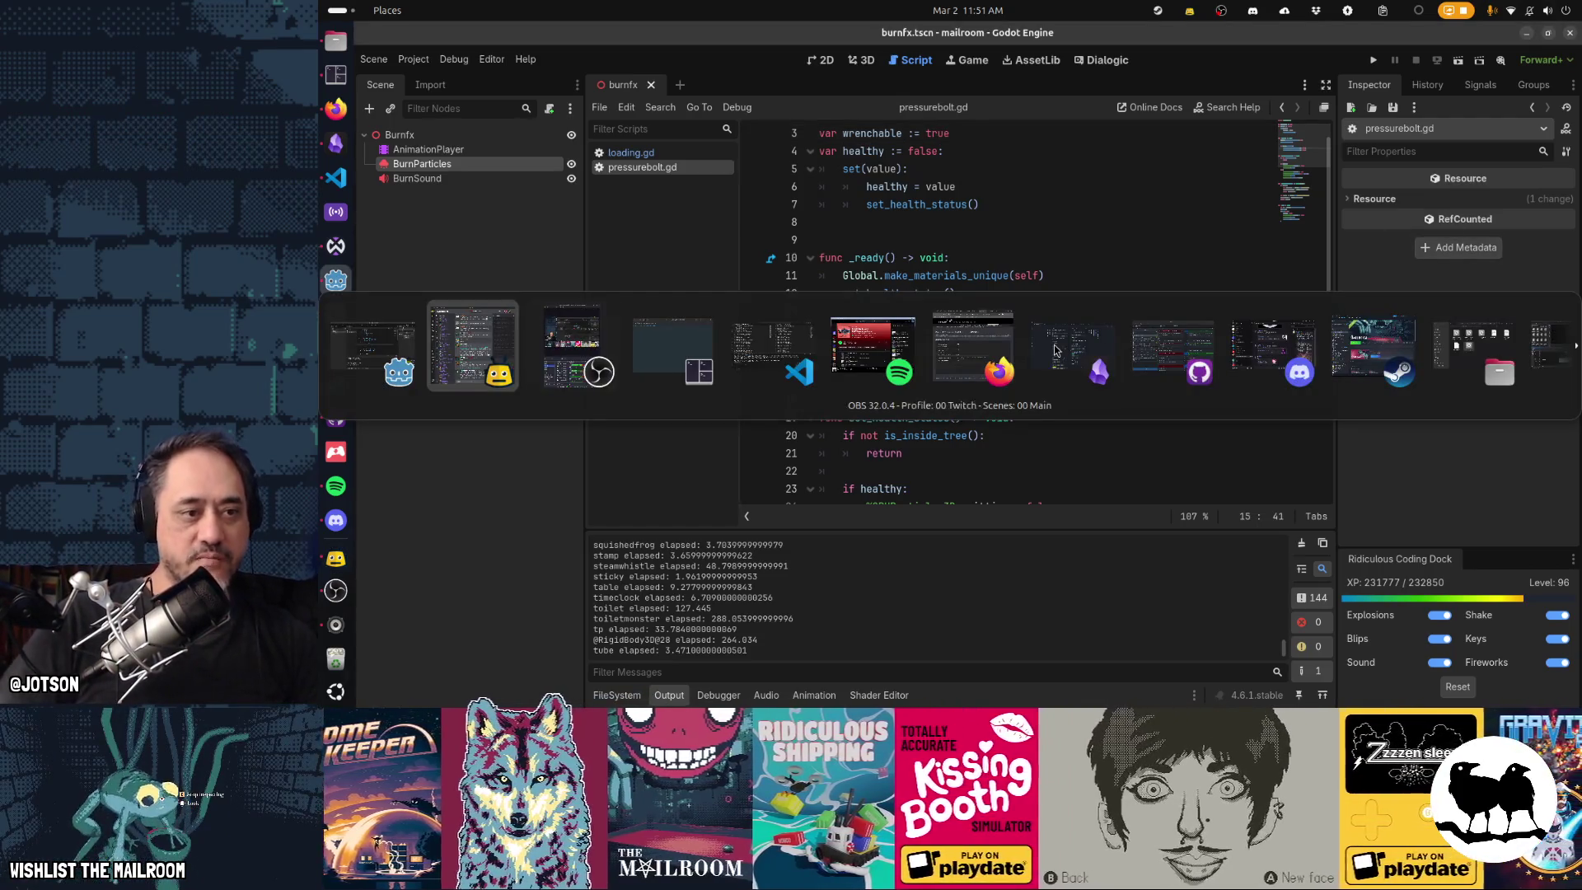
key("alt+Tab")
key("alt+Tab")
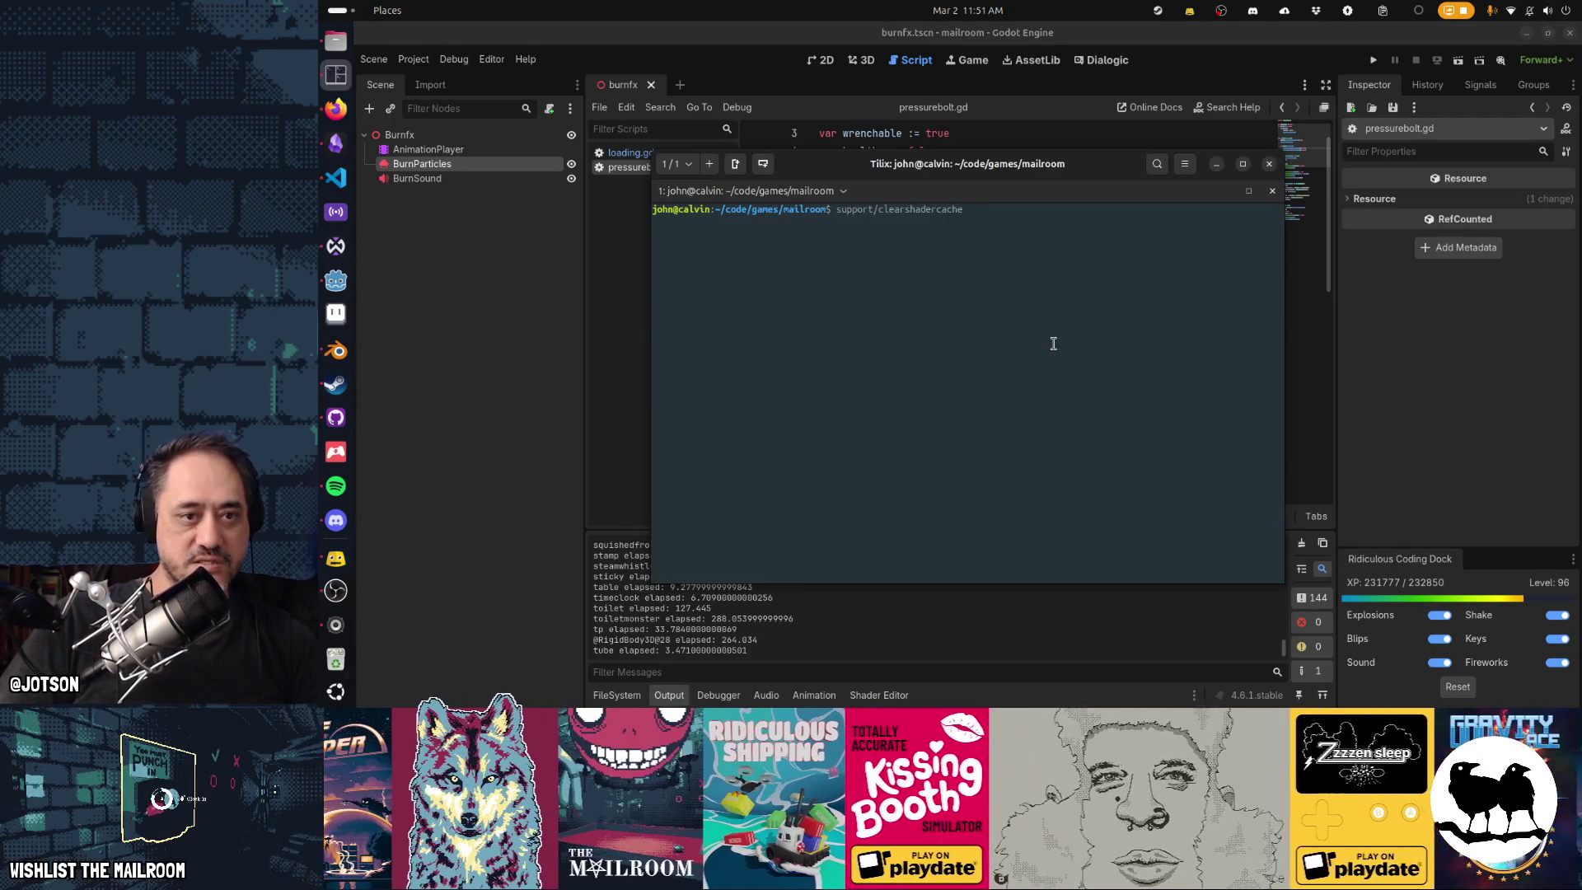
key("alt+Tab")
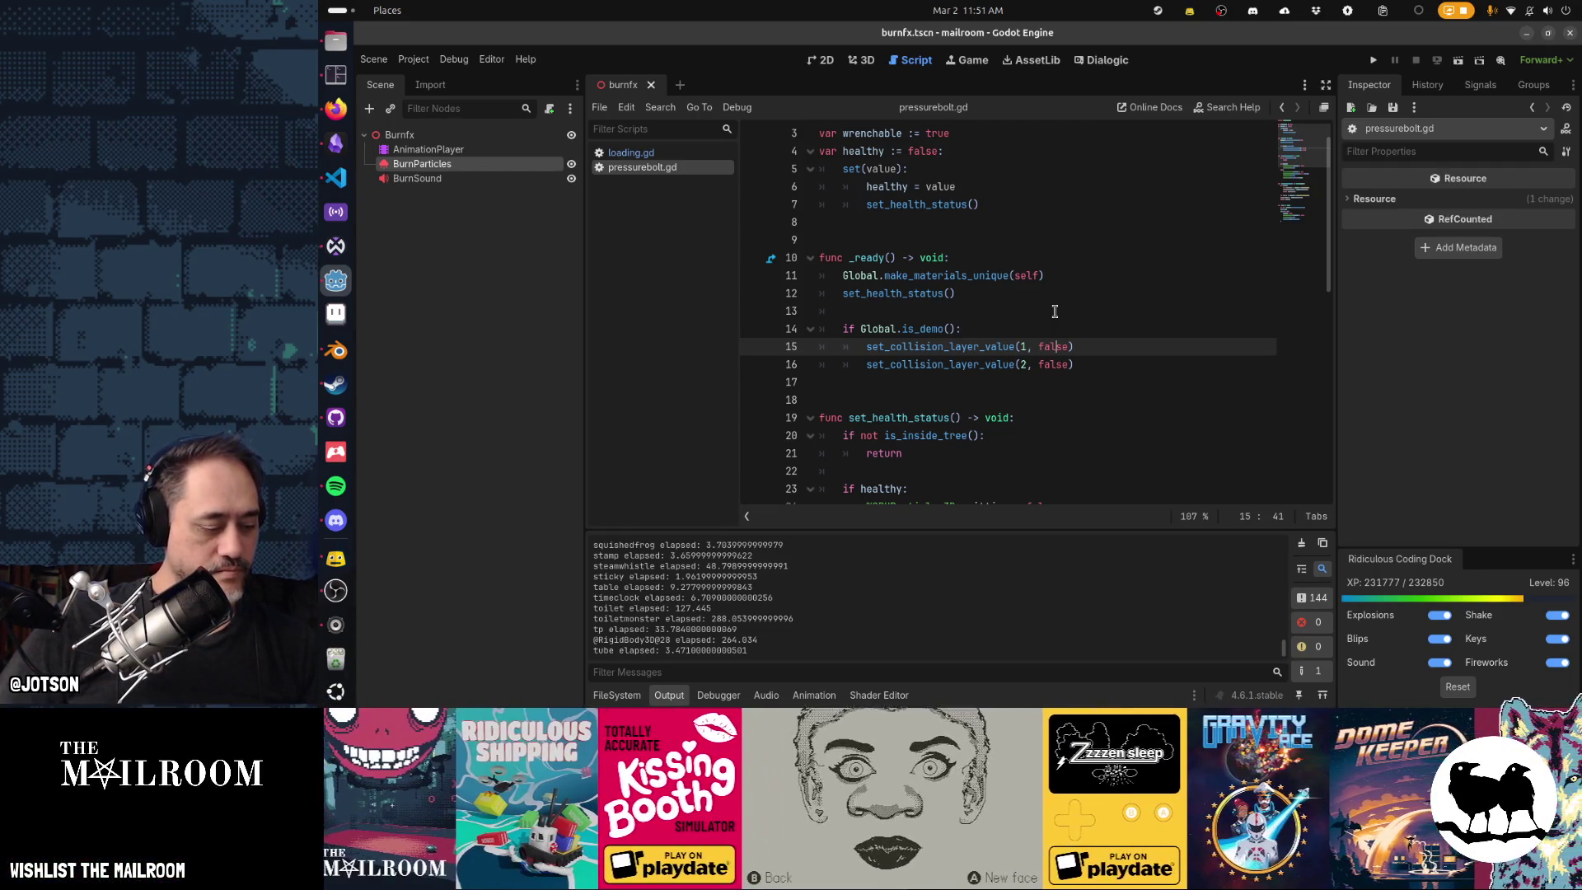
Run and stop the game, clear caches again, then rerun Mailroom to measure load times.
left_click(1102, 277)
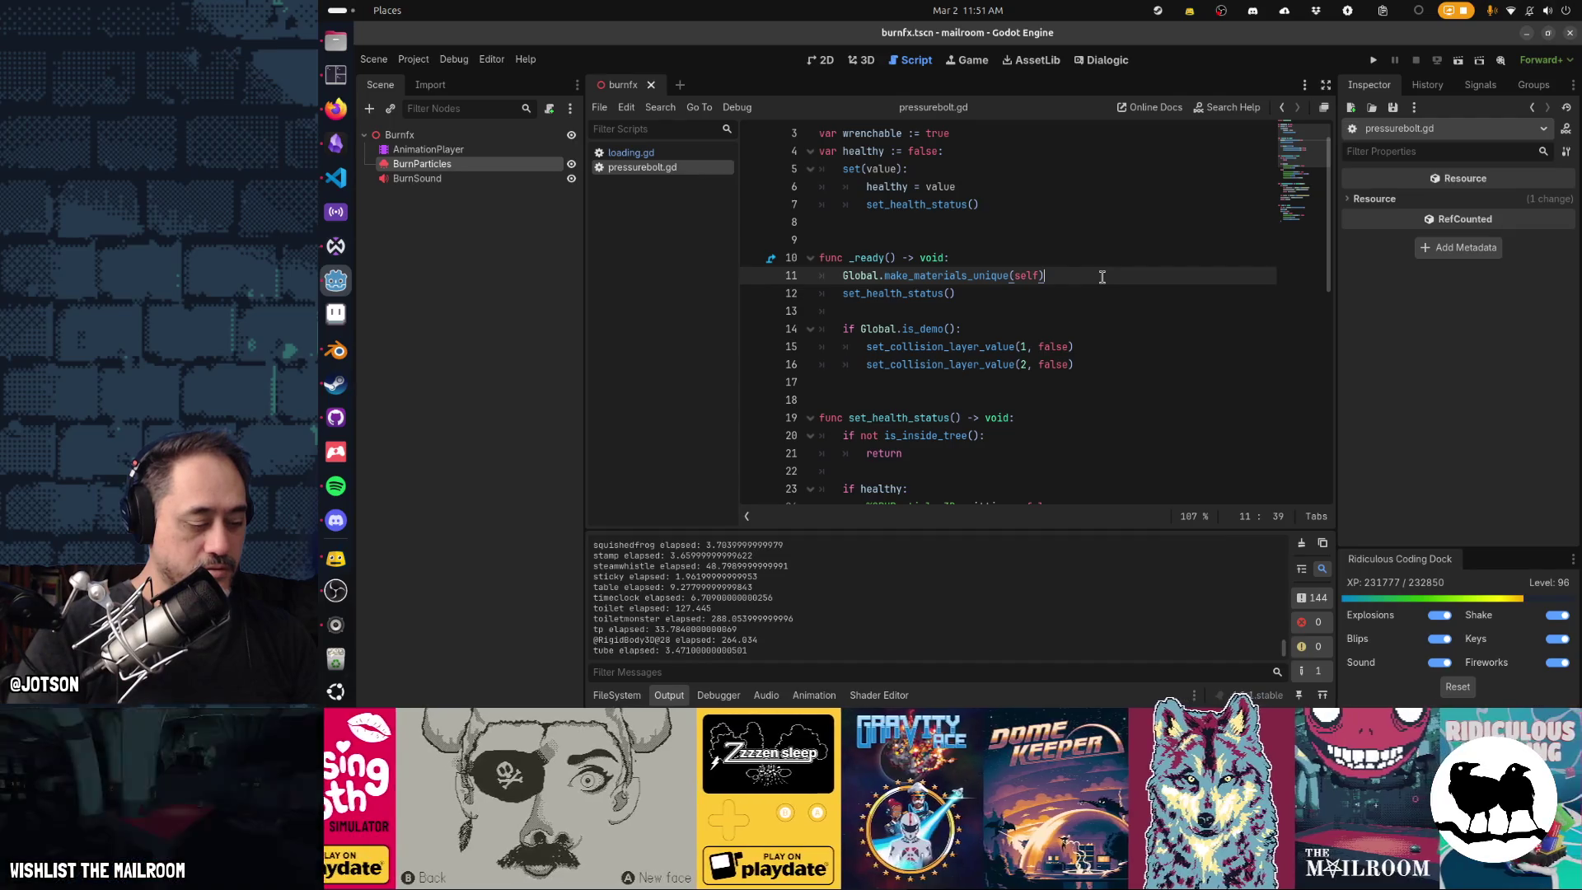
key("F5")
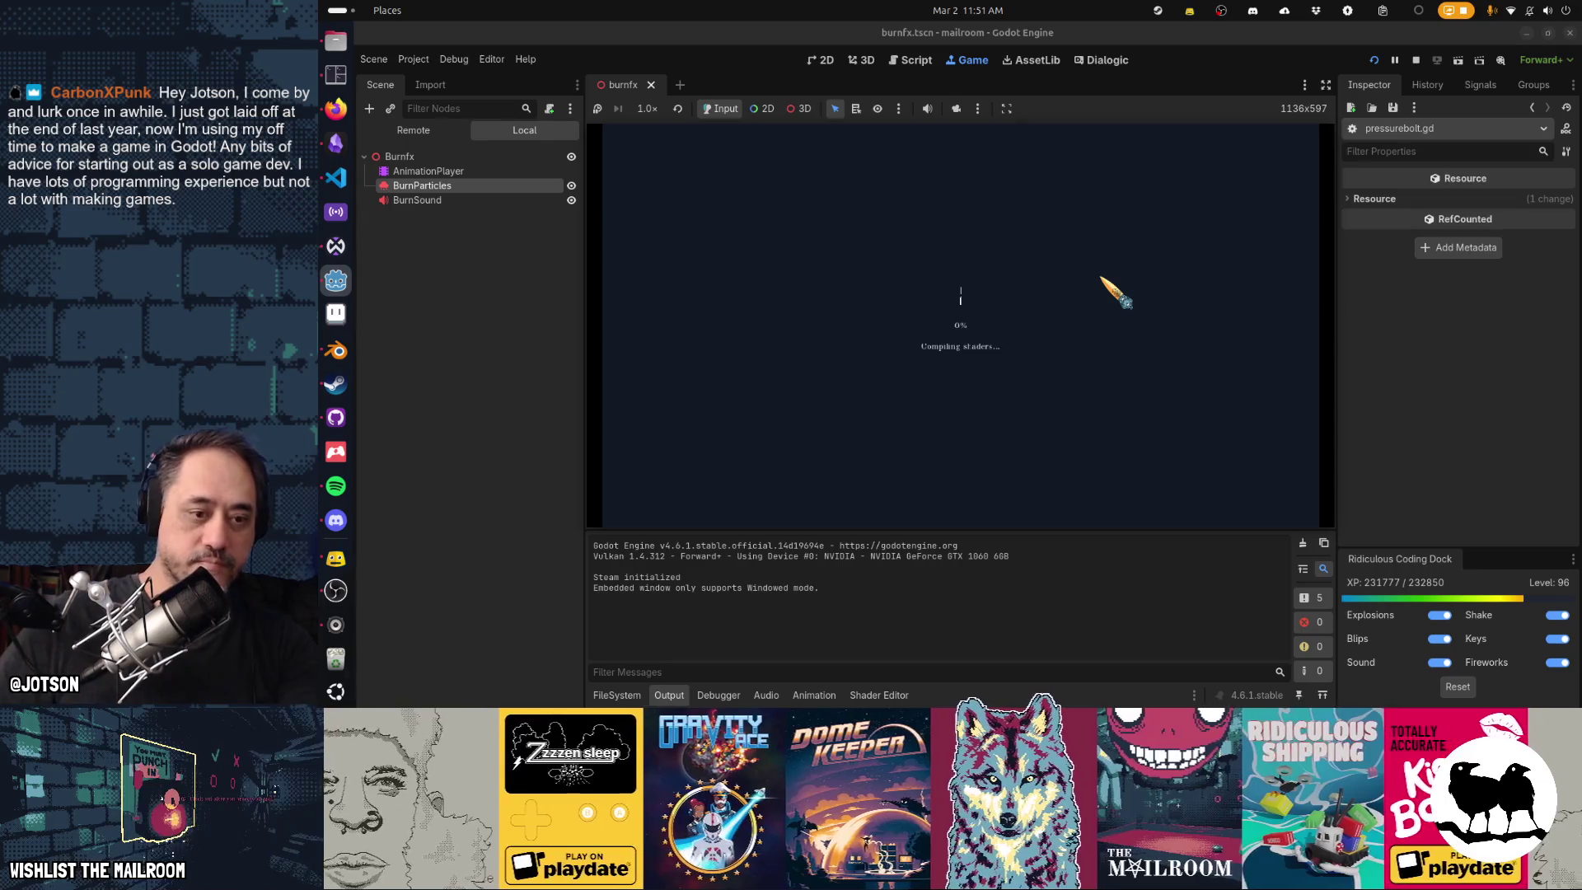
key("F8")
key("alt+Tab")
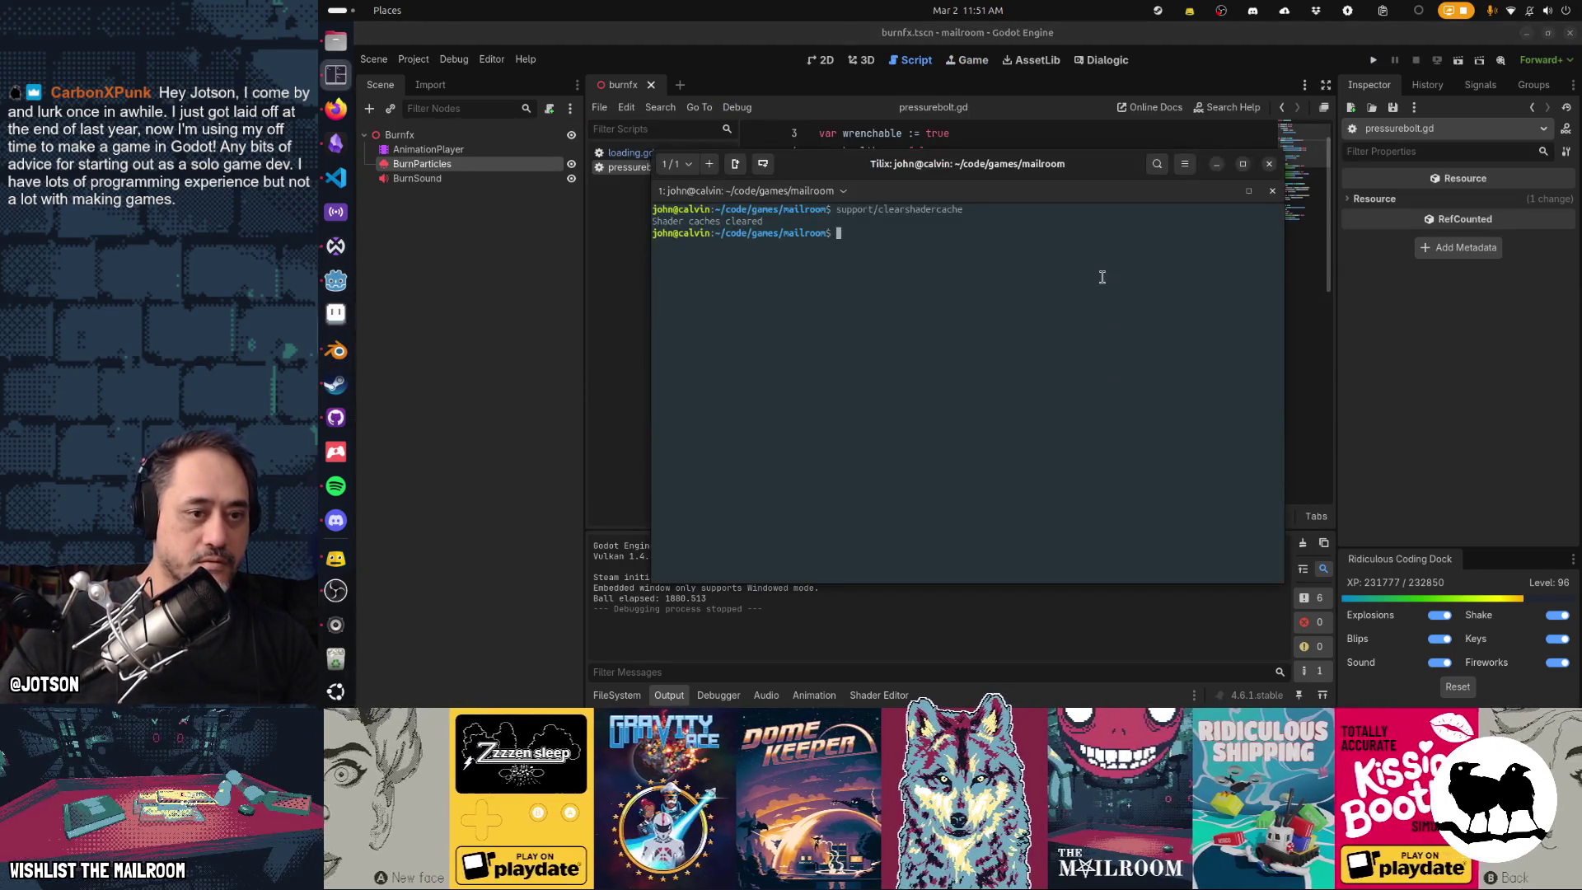
key("alt+Tab")
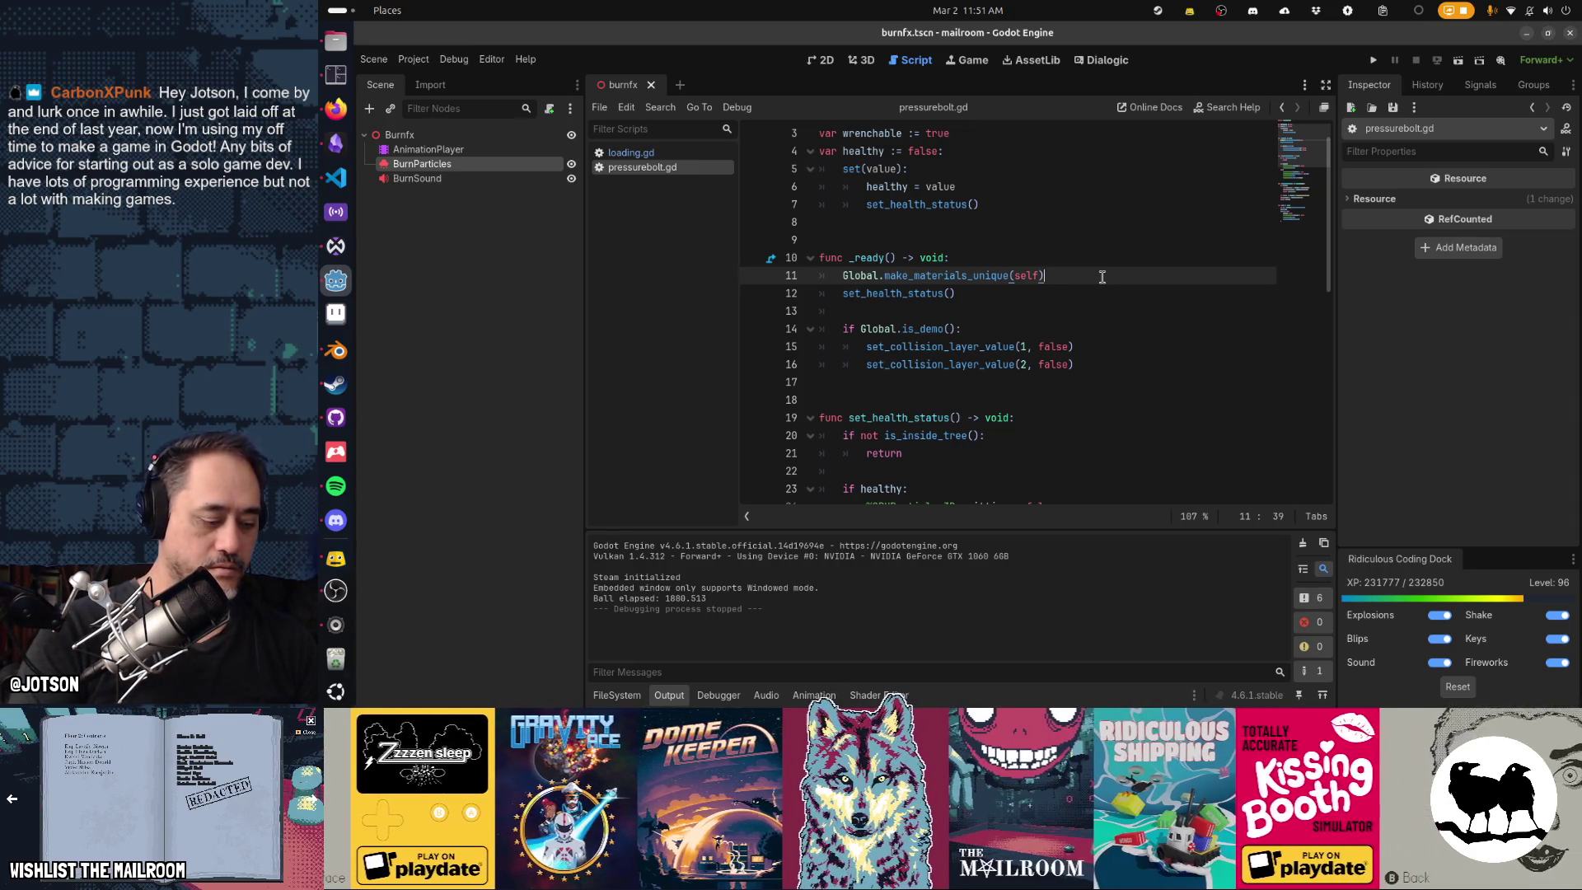
key("F5")
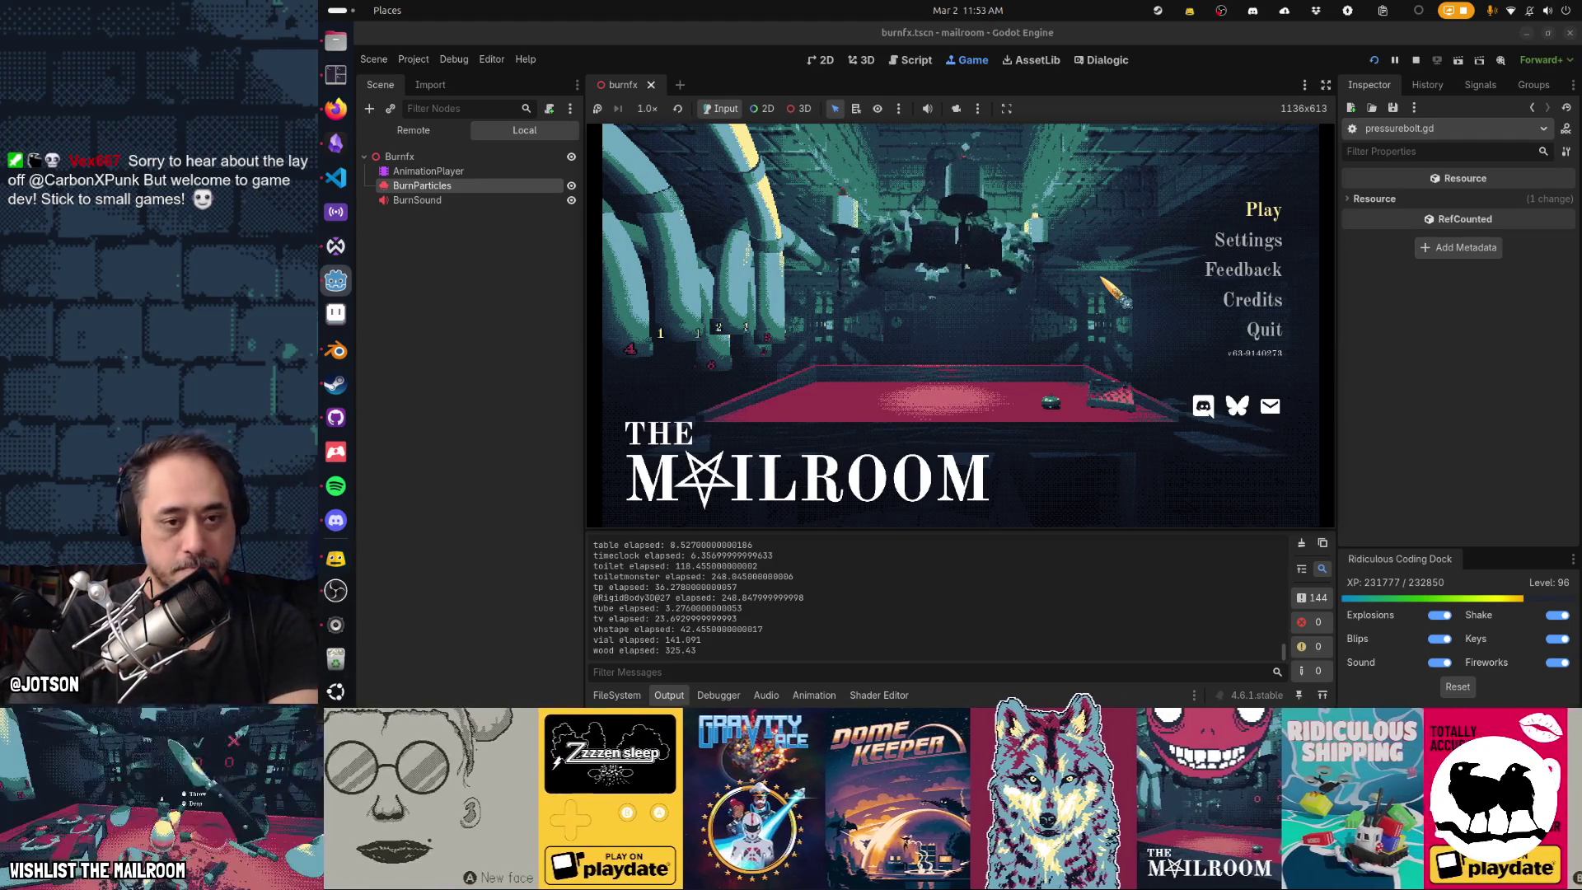
Restart the Mailroom game for fresh timings ending with vial 141.127 and wood 342.223.
key("F8")
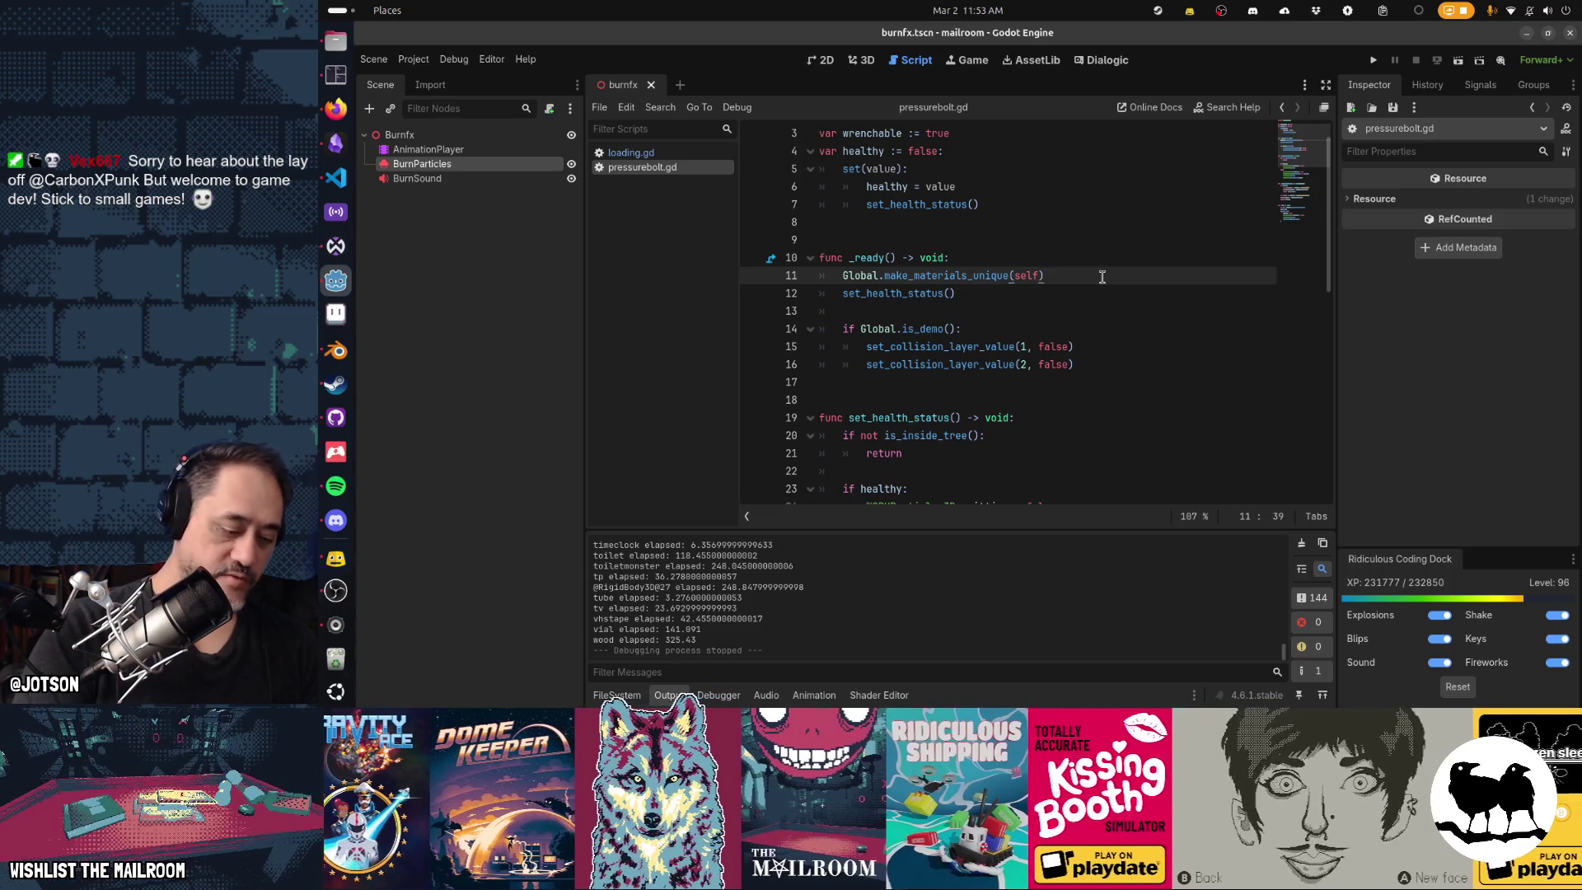
key("F5")
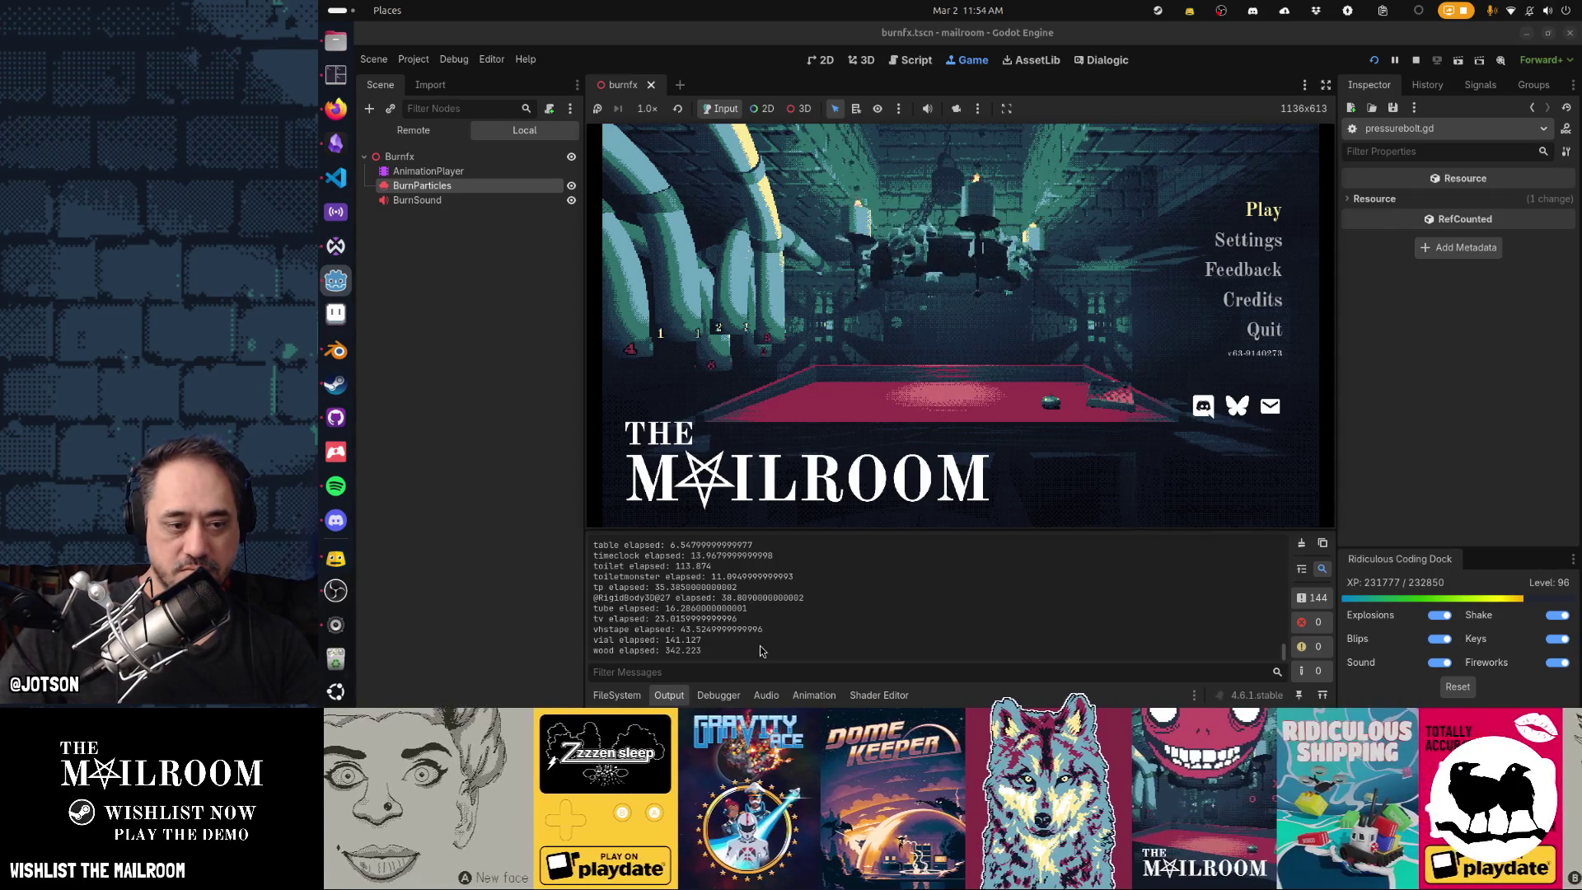
Scroll up the Output log and highlight the DripSound load time.
scroll(760, 651, "up", 4)
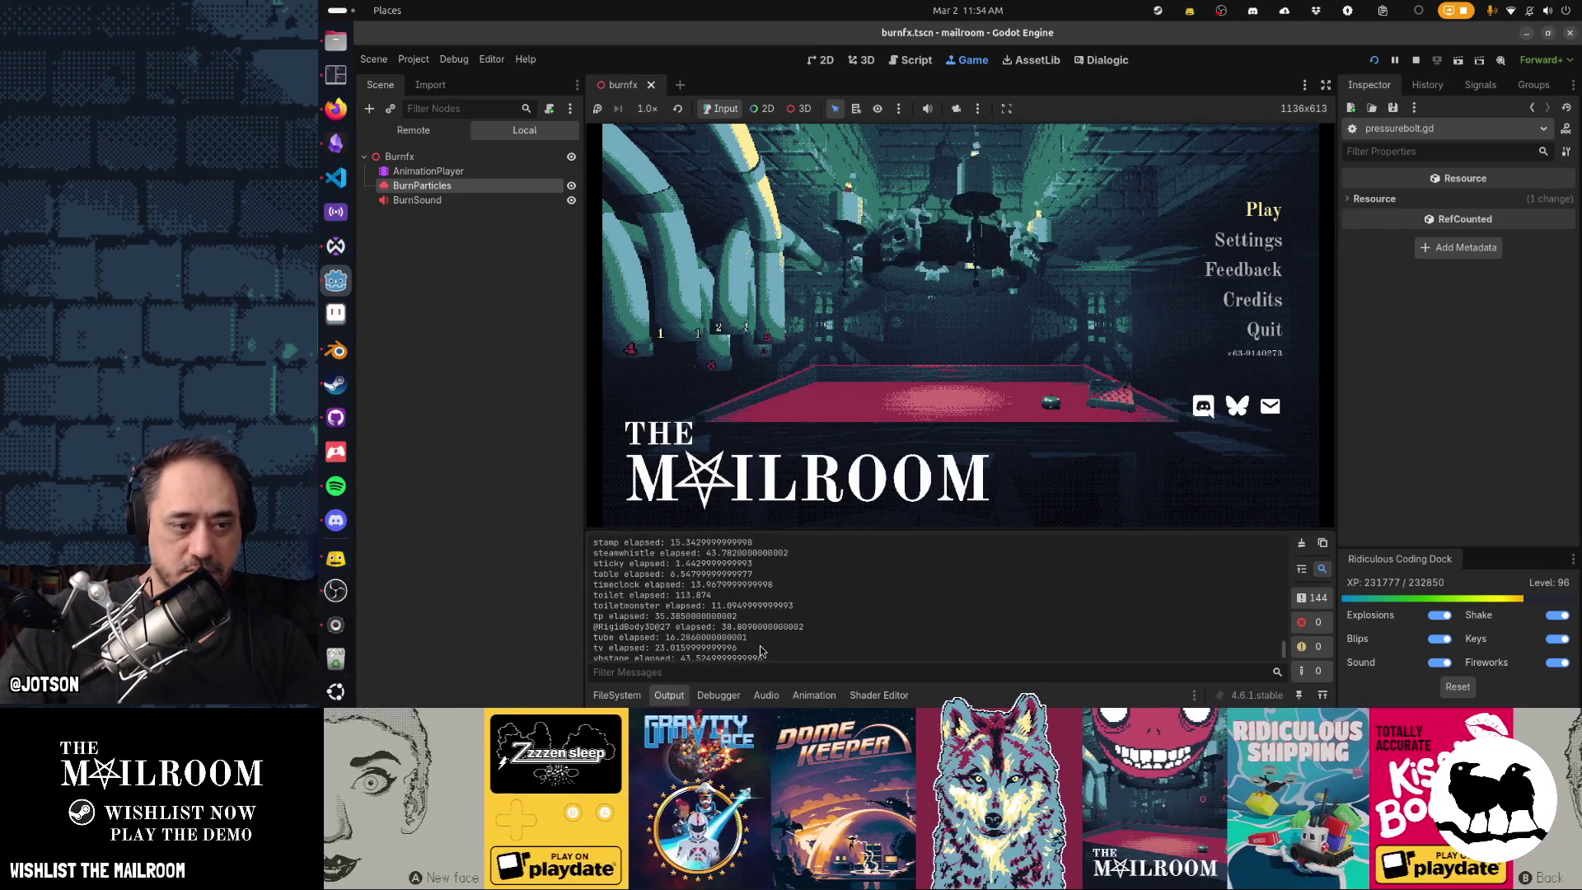
scroll(759, 651, "up", 1)
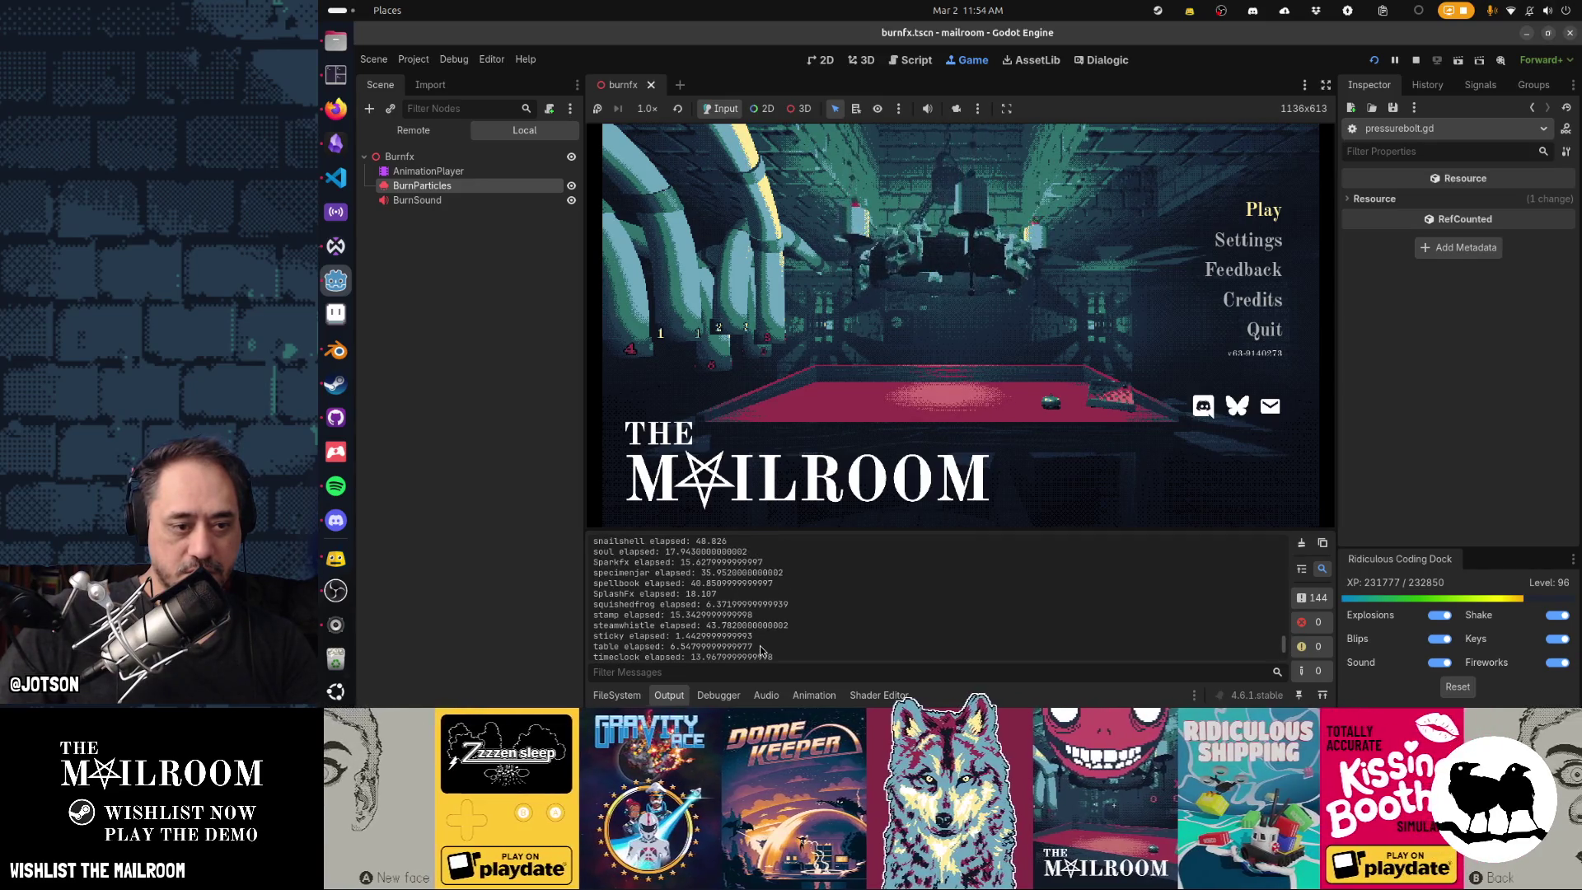
scroll(760, 651, "up", 2)
scroll(761, 651, "up", 4)
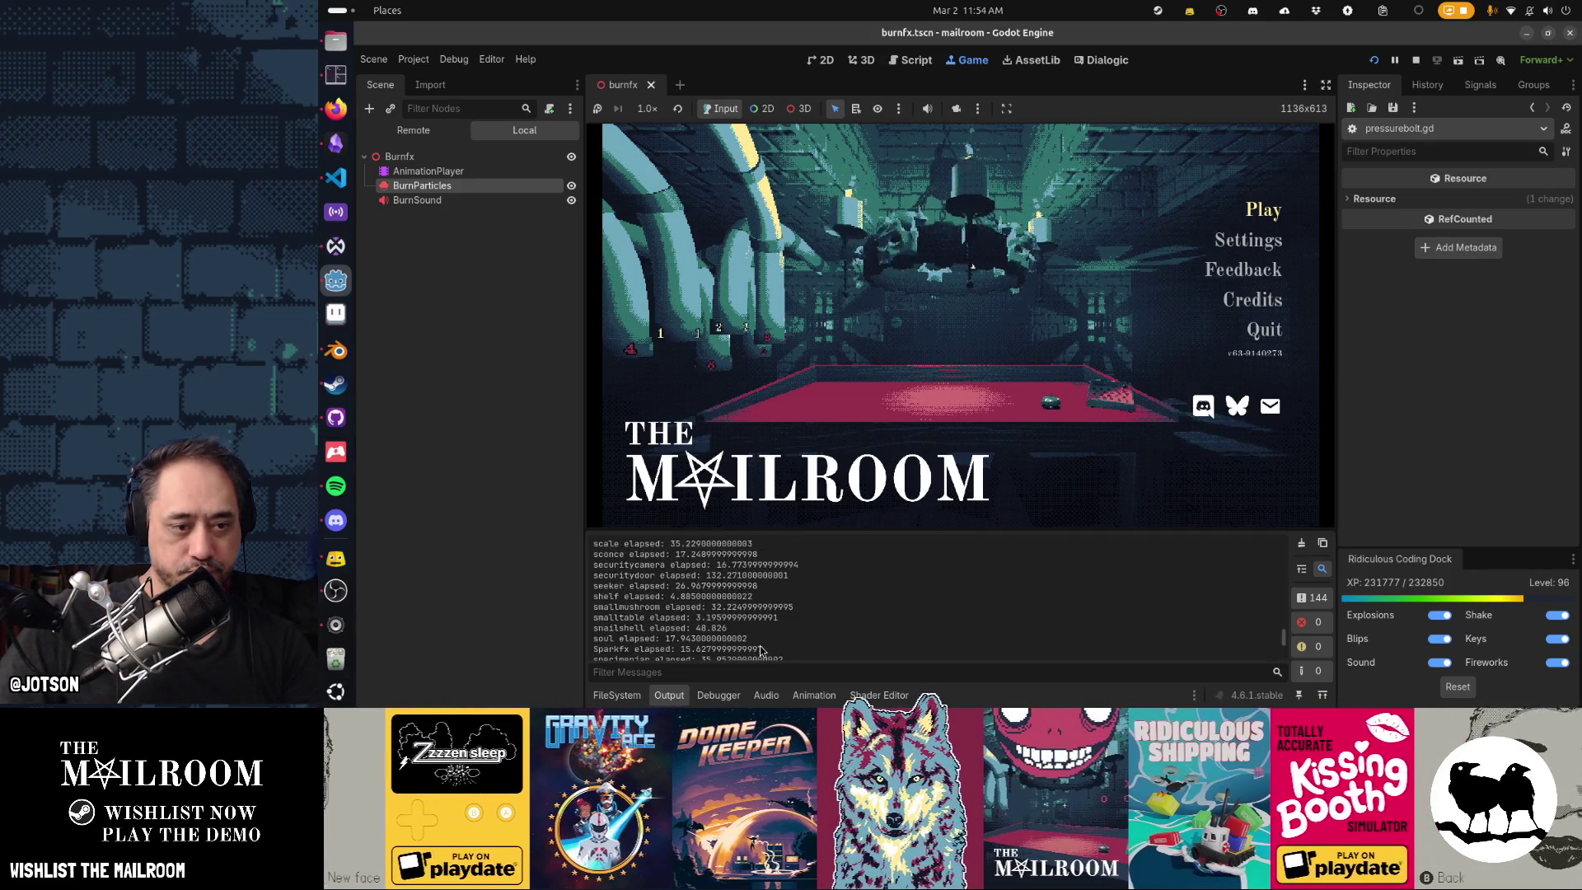
scroll(762, 650, "up", 3)
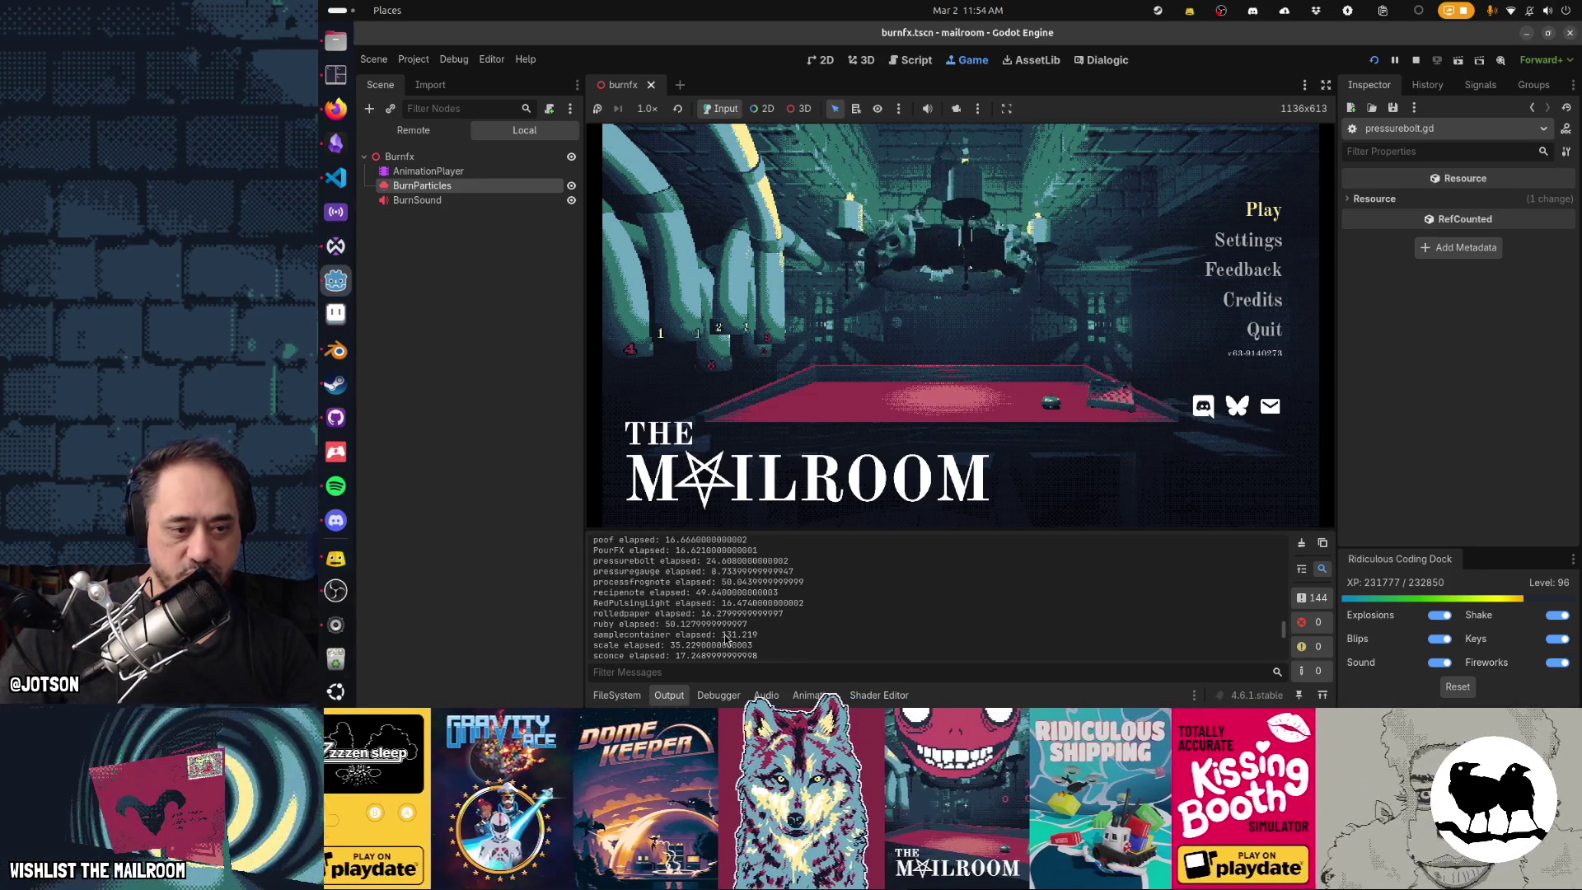
scroll(760, 649, "up", 5)
scroll(725, 641, "up", 7)
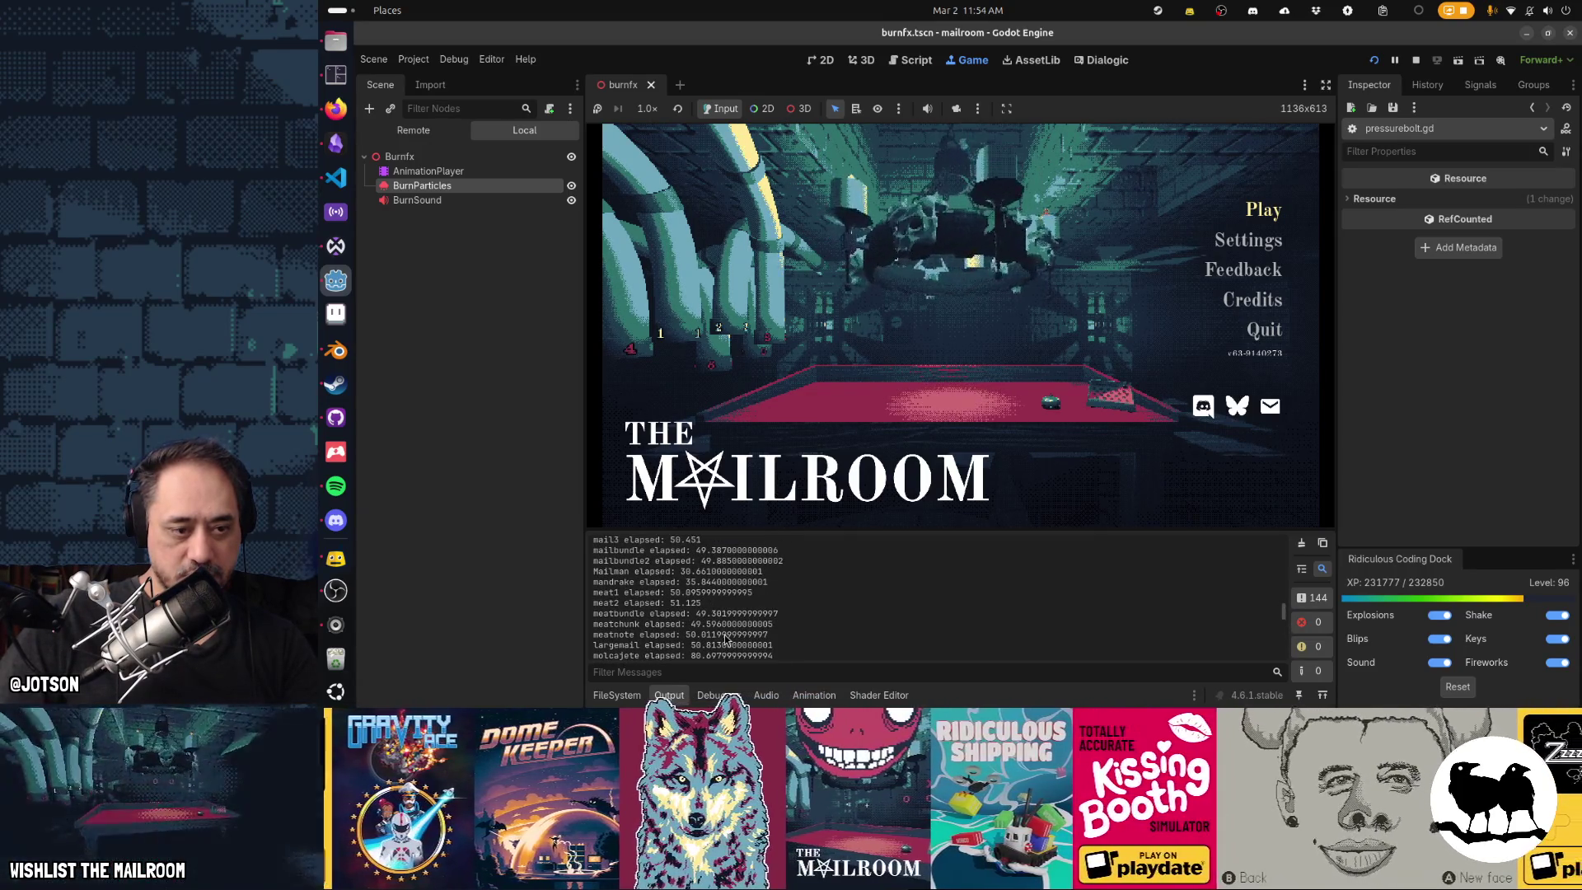
scroll(725, 640, "up", 6)
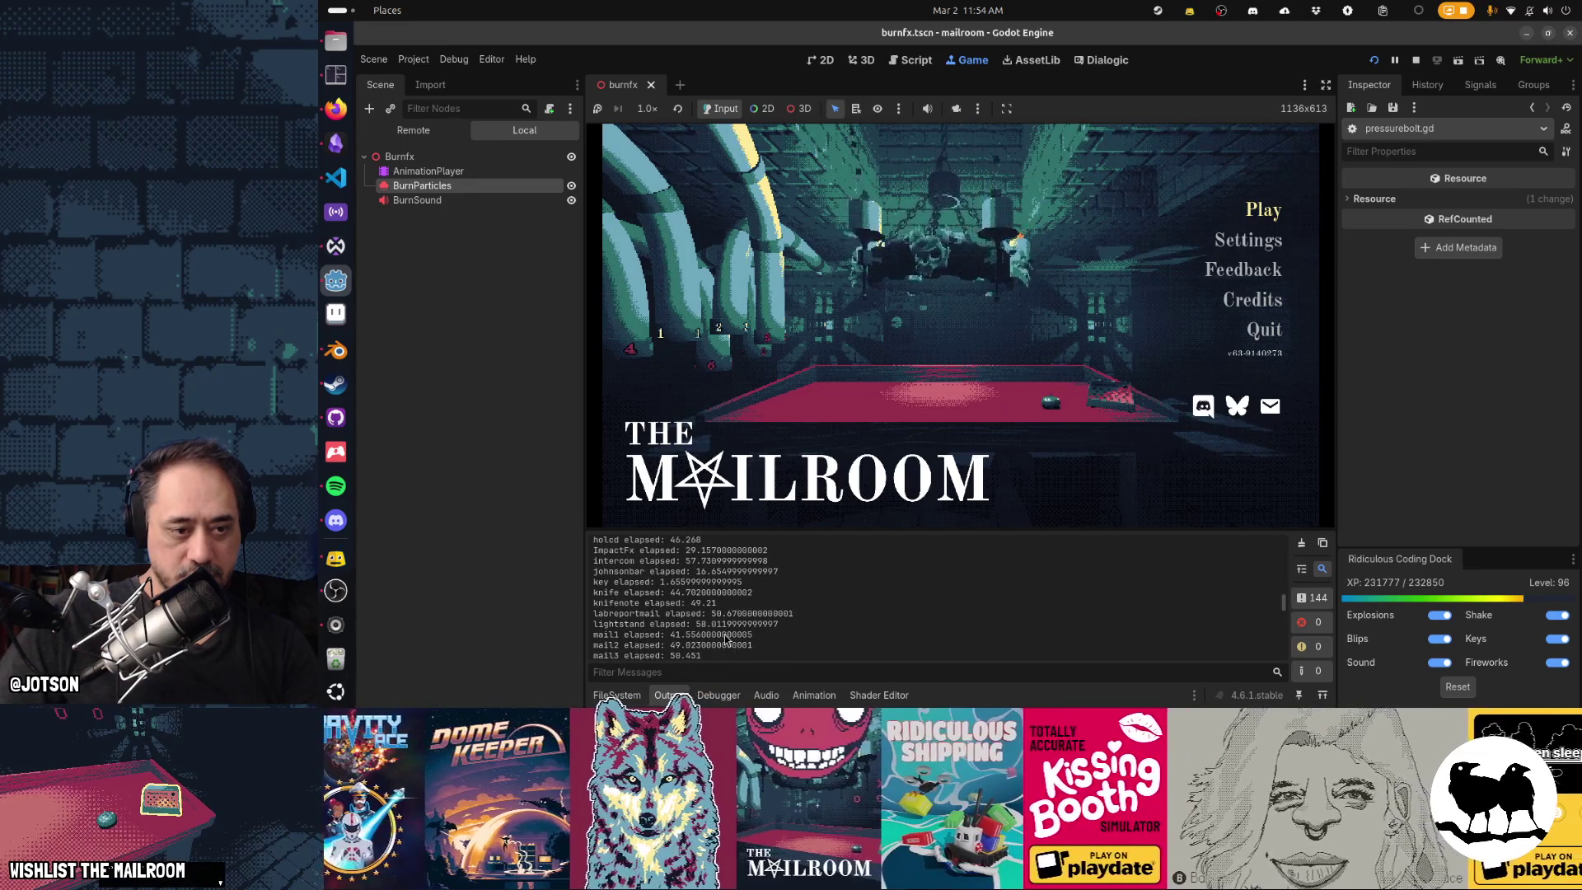
scroll(725, 640, "up", 4)
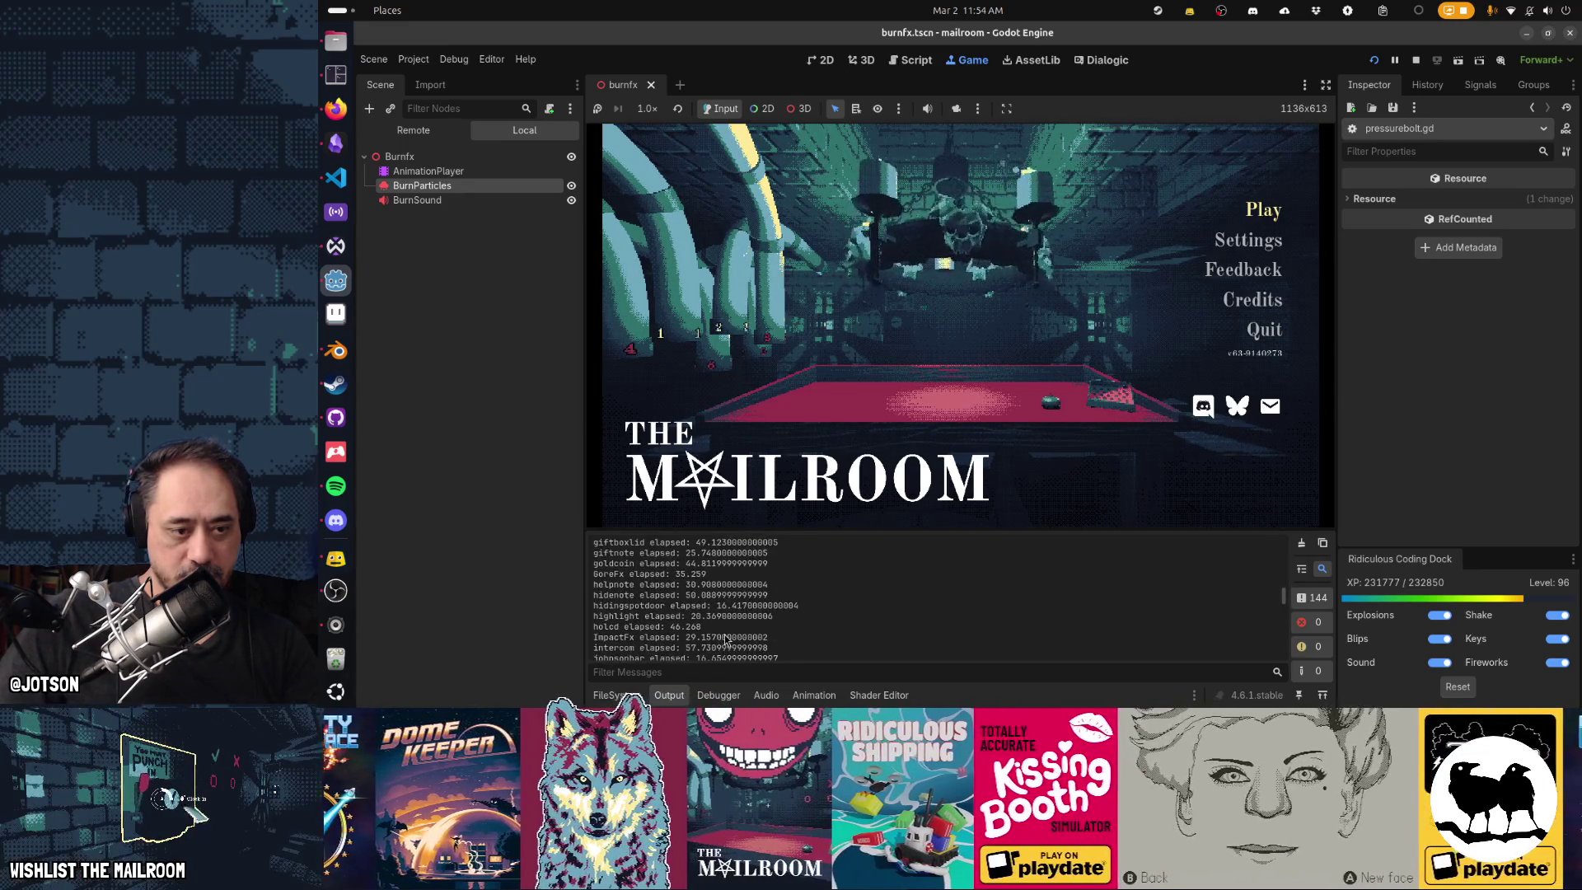
scroll(725, 640, "up", 5)
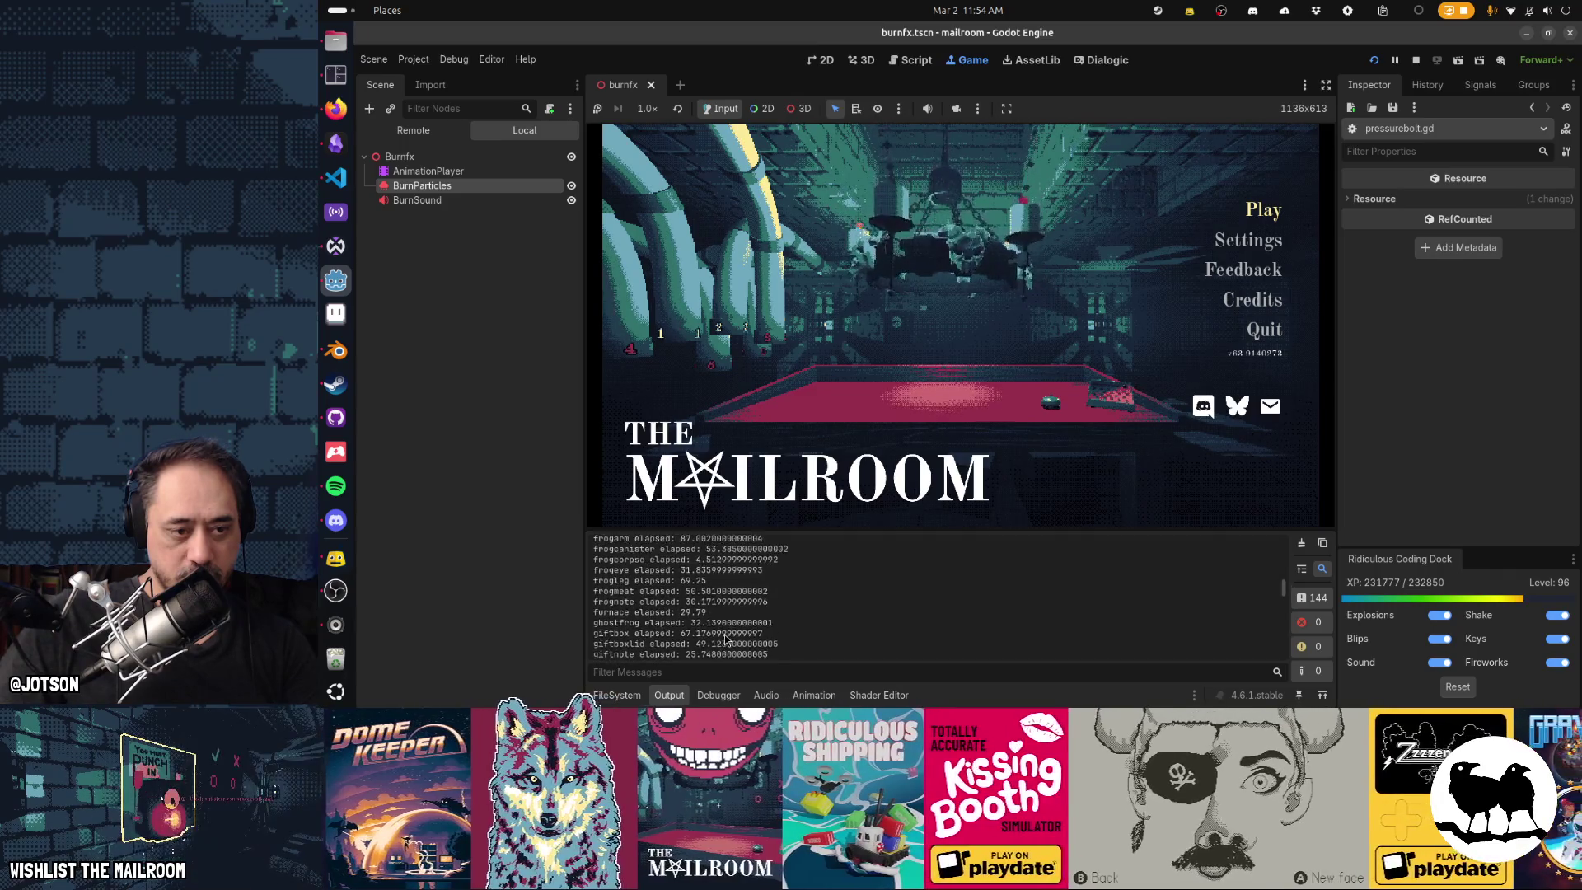
scroll(726, 640, "up", 6)
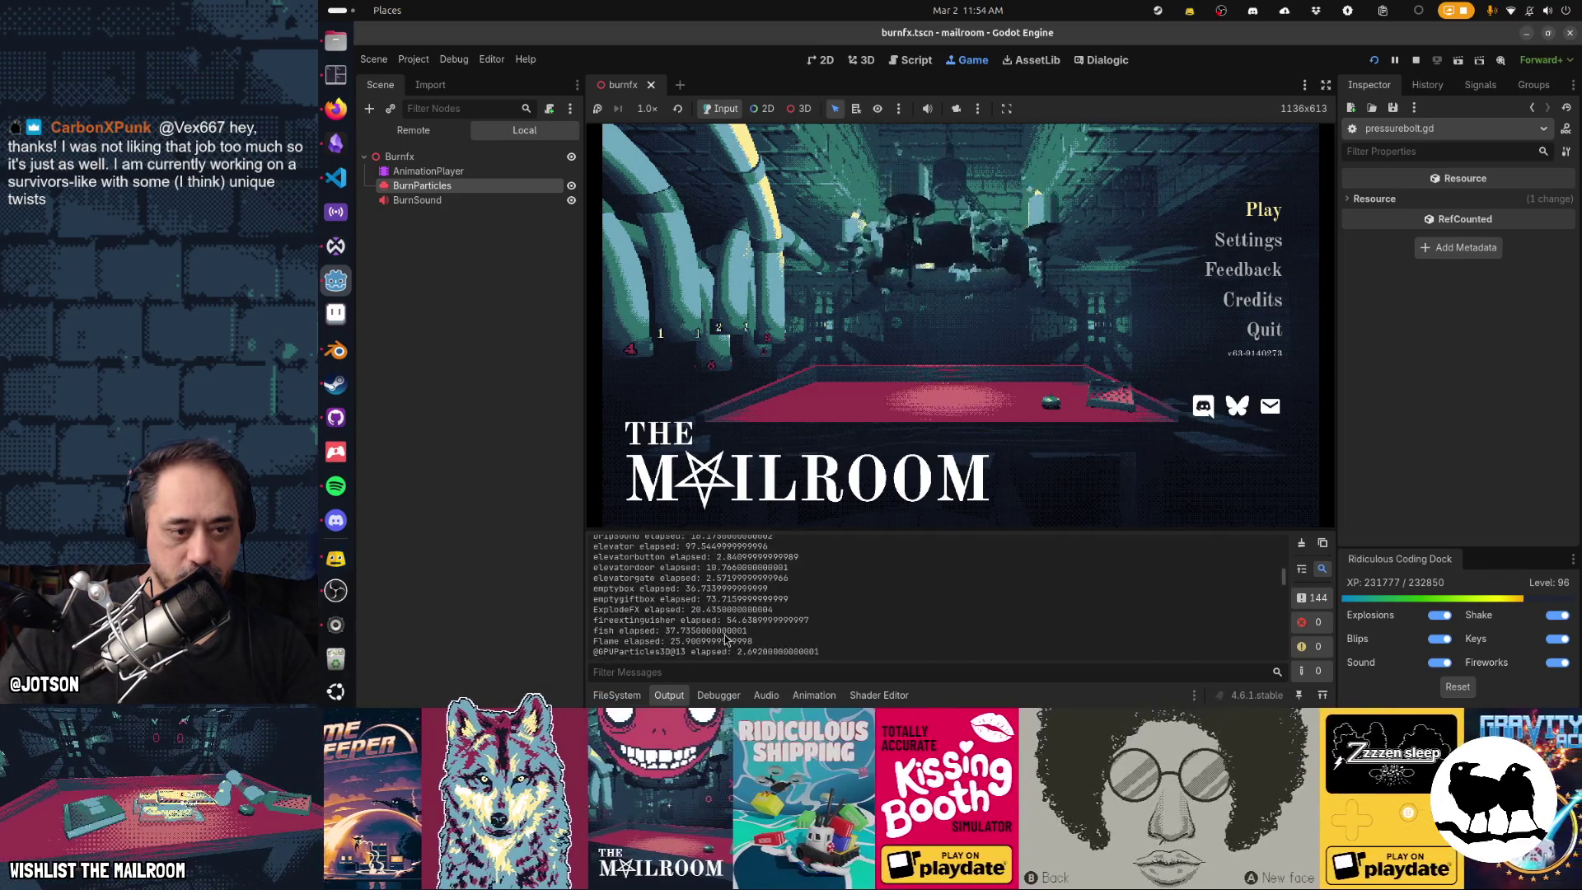
scroll(725, 640, "up", 3)
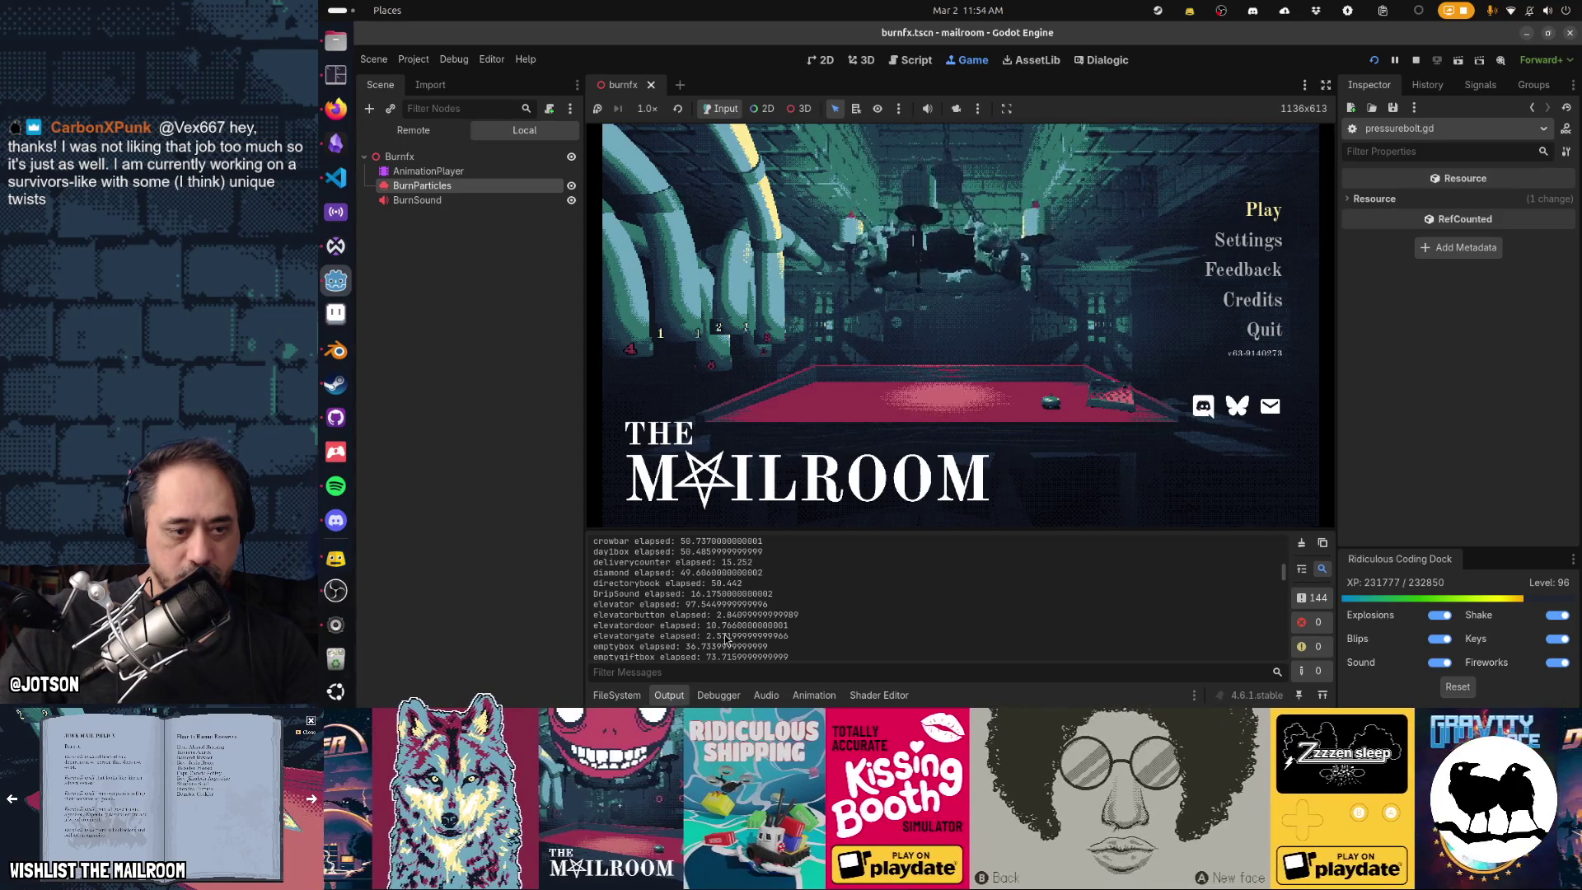
left_click_drag(618, 593, 731, 594)
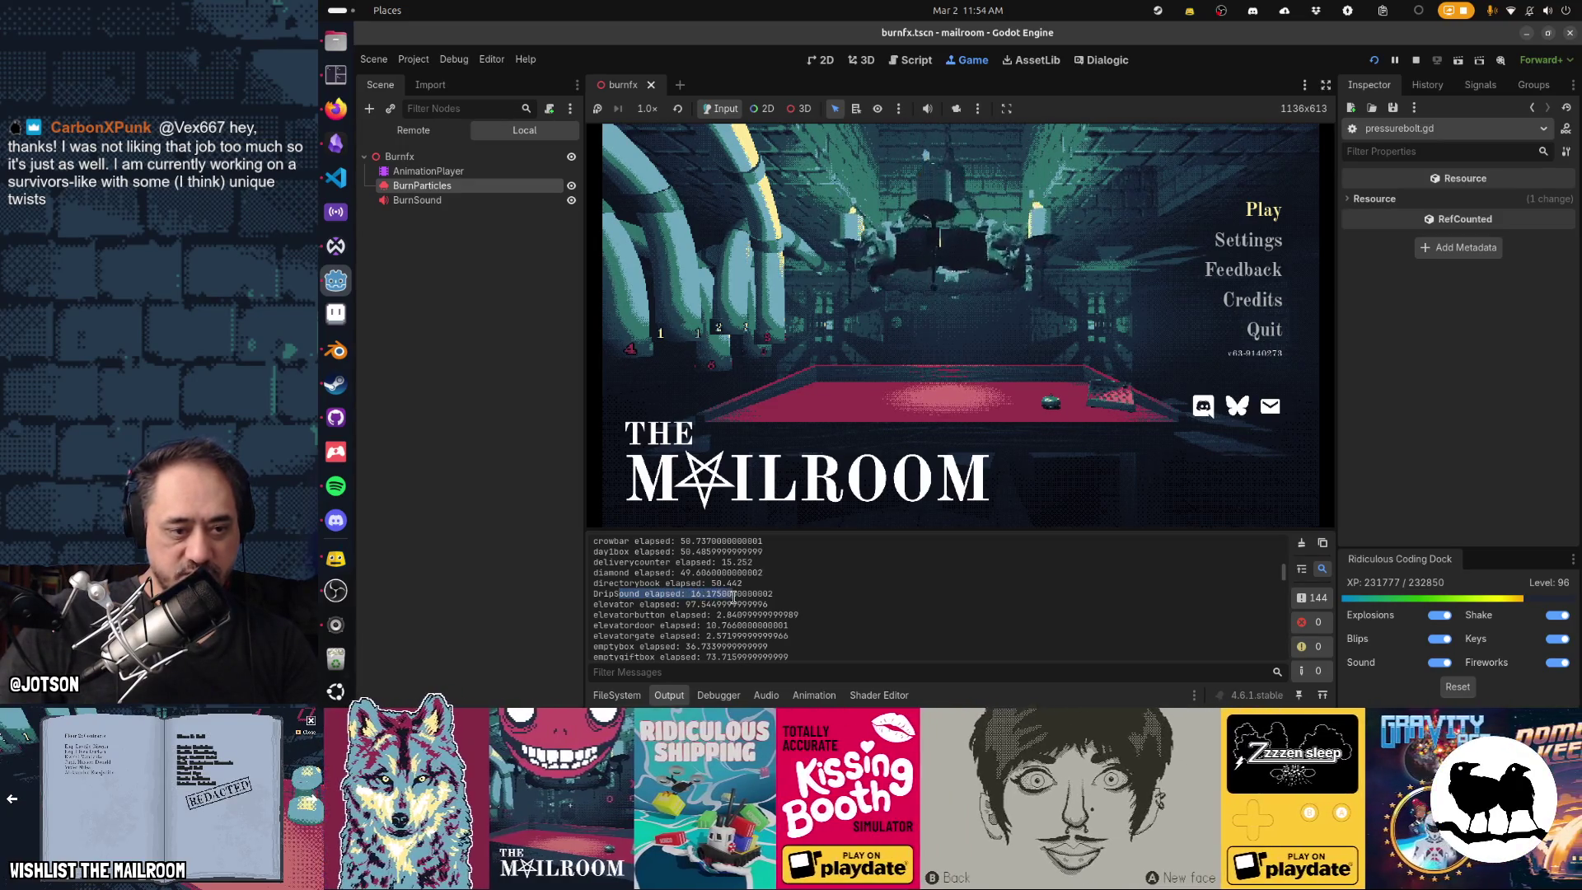
Highlight the RigidBody3D, crate and compressordials load times for comparison.
scroll(696, 628, "up", 2)
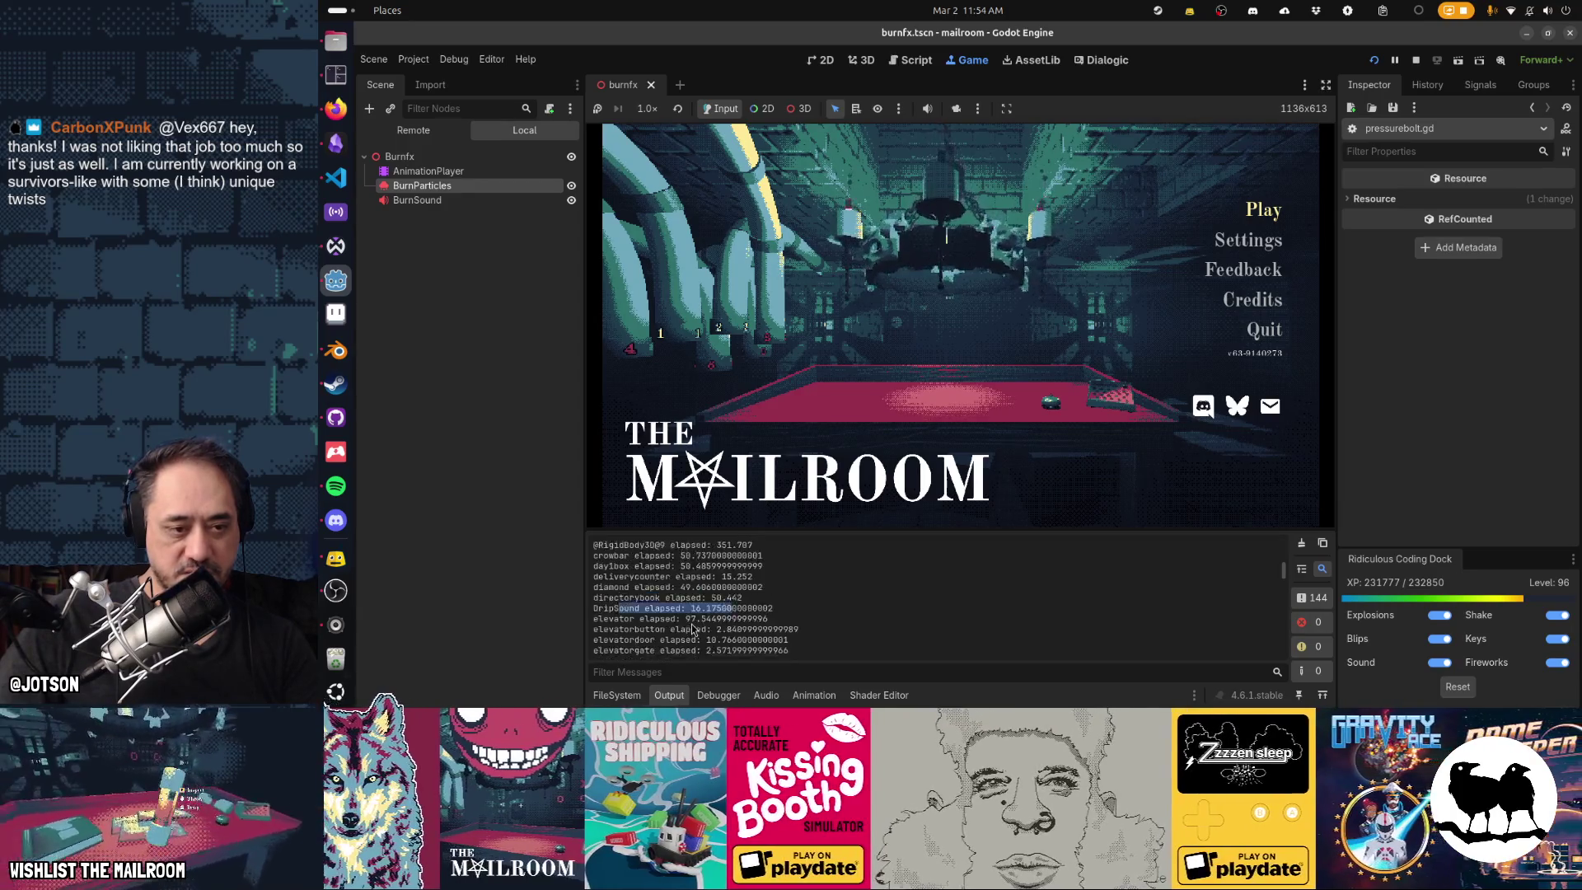
scroll(692, 628, "up", 2)
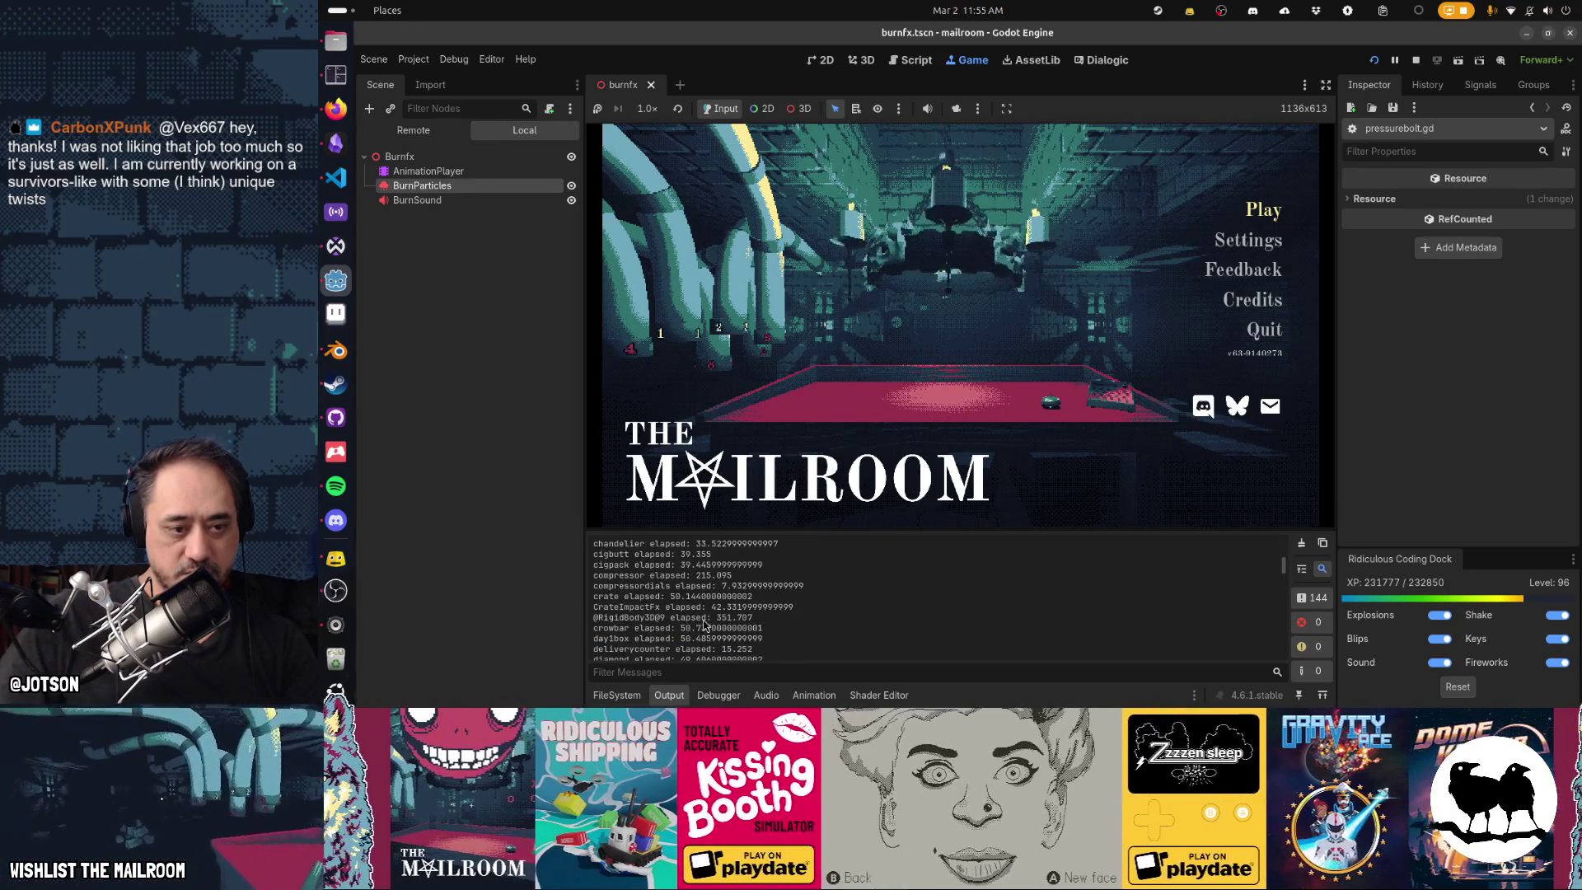
double_click(705, 617)
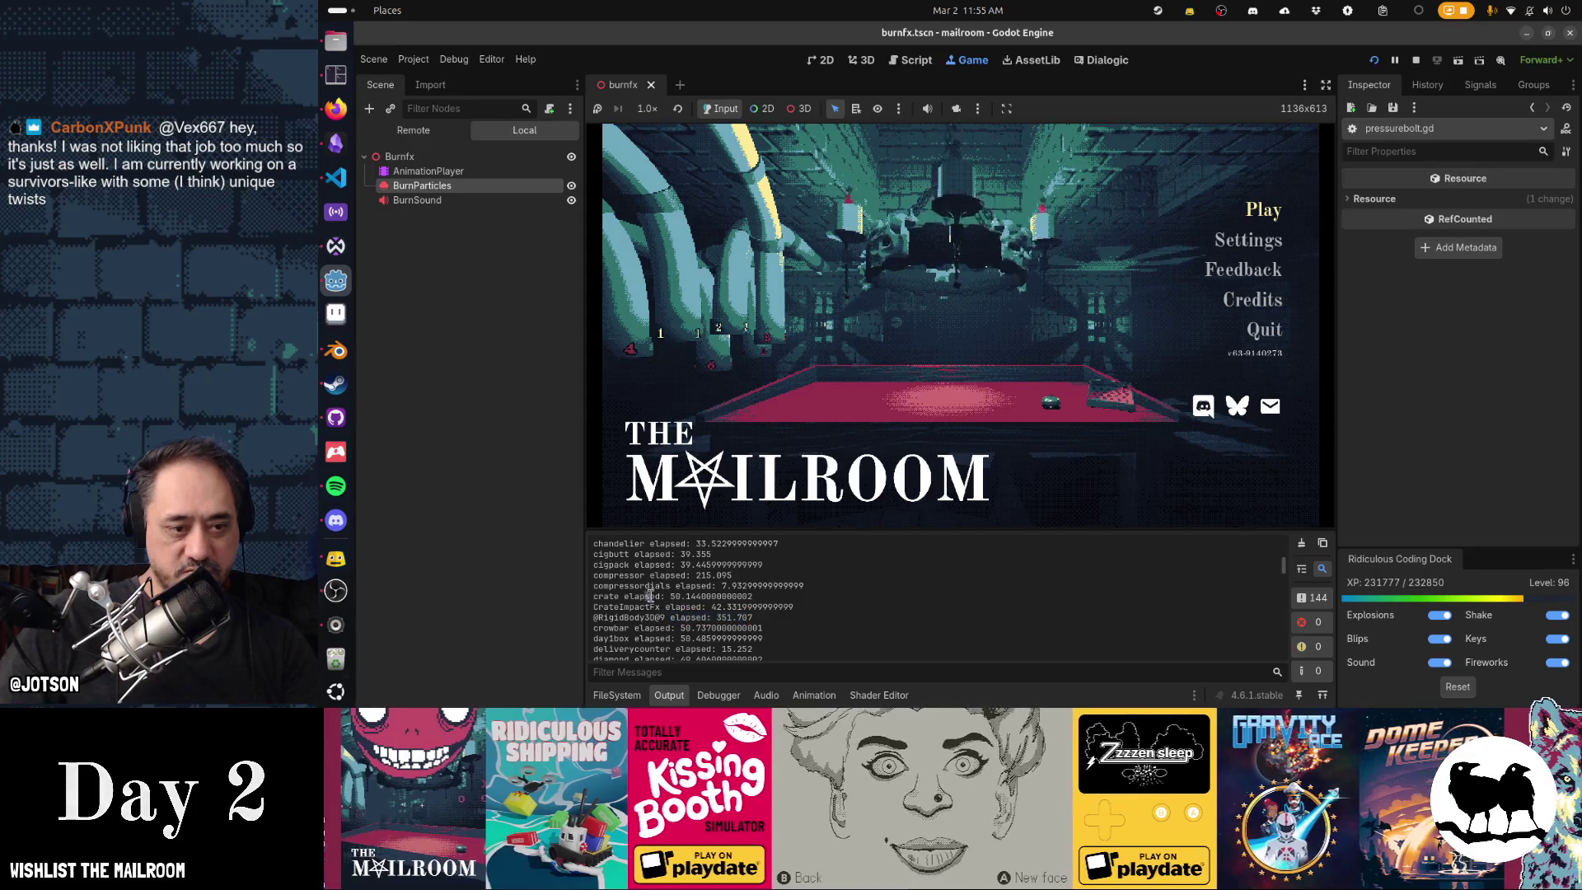
left_click_drag(646, 596, 767, 586)
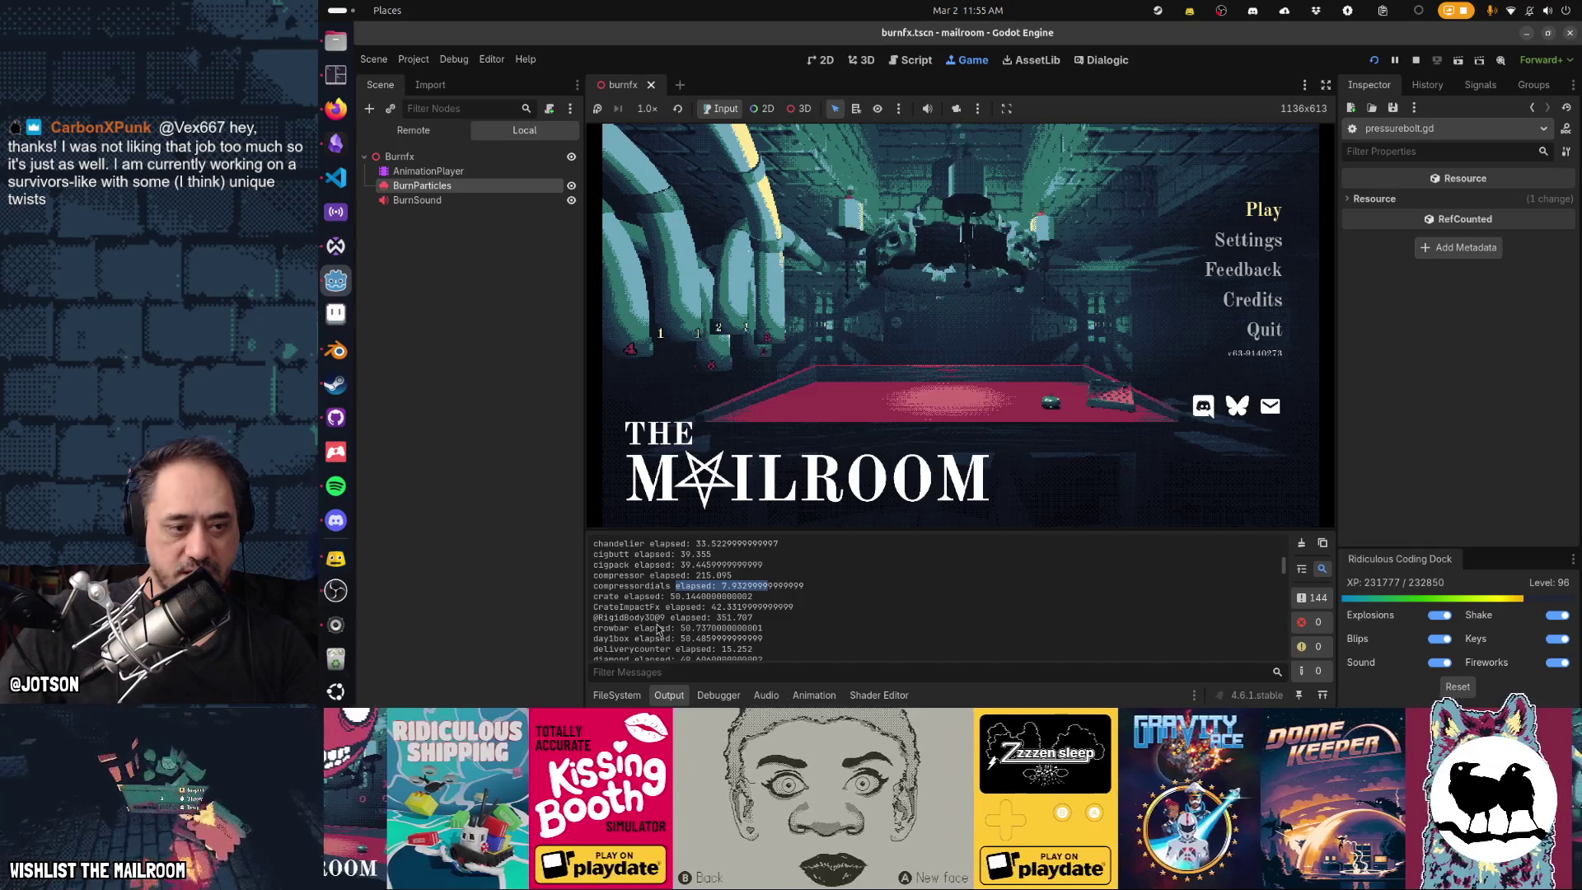
left_click_drag(630, 586, 779, 586)
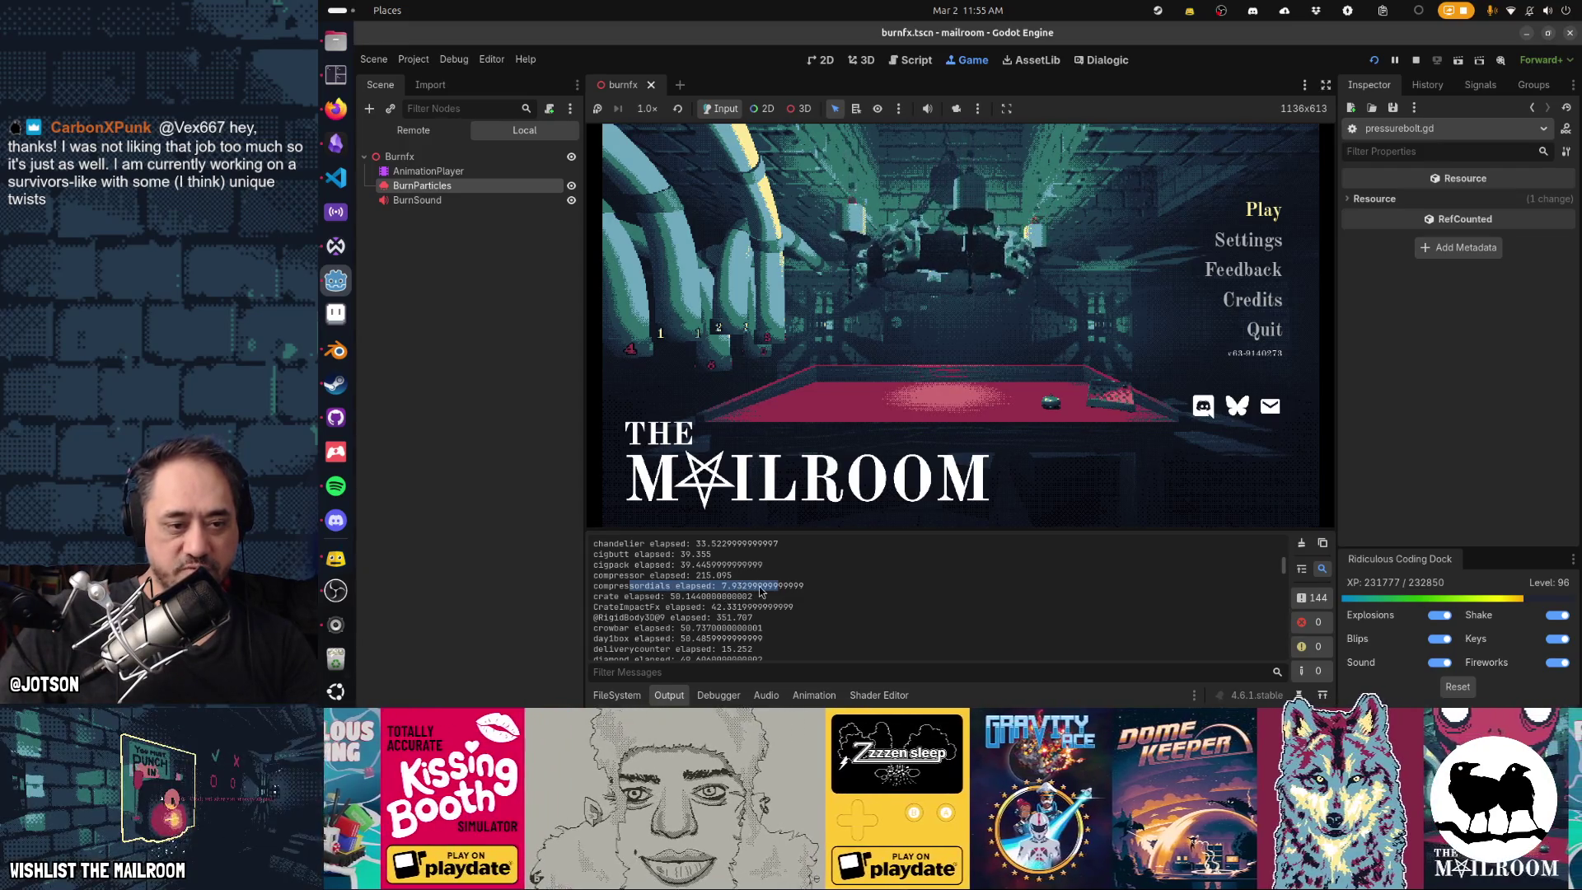
Scroll to the first entries (Ball 215.396, Burnfx 24.018, compressor 215.095) and clear the selection.
scroll(728, 609, "up", 2)
scroll(730, 627, "up", 2)
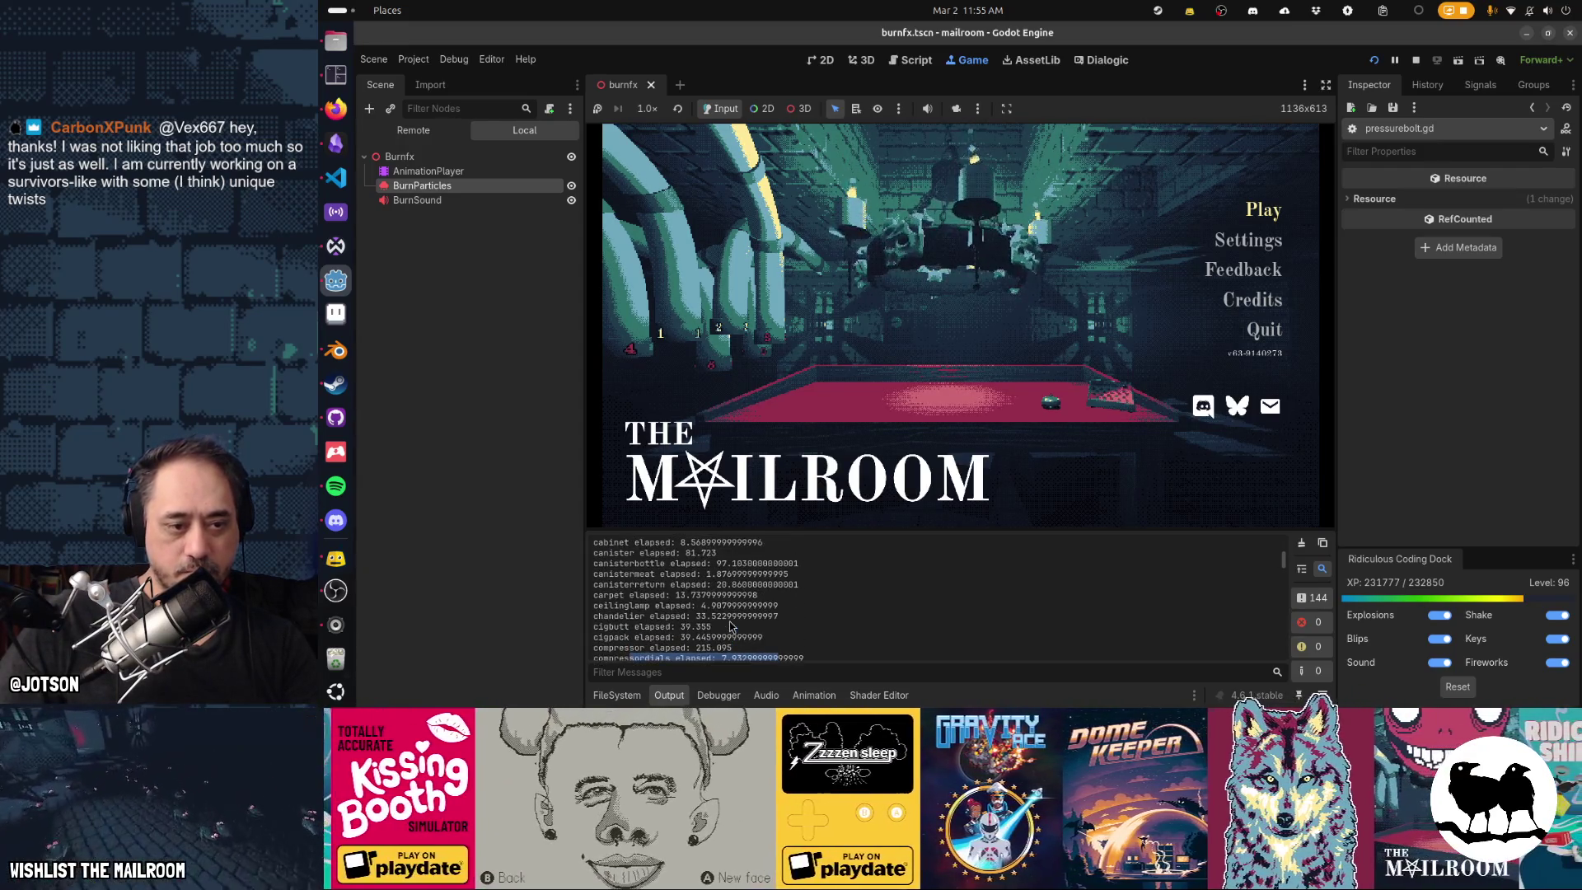
scroll(730, 626, "up", 1)
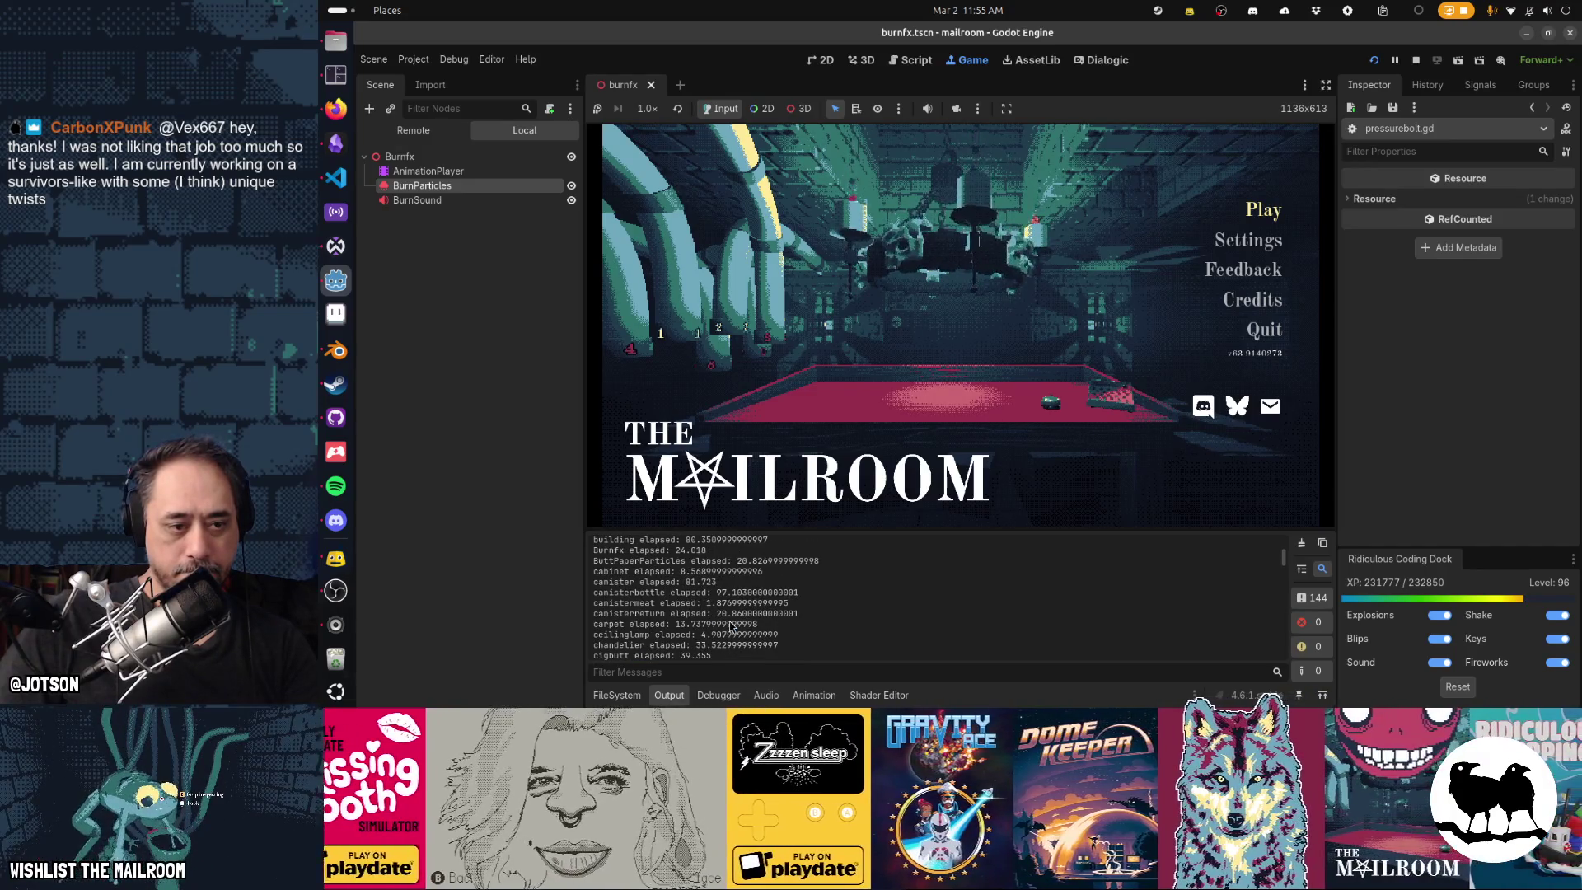
left_click_drag(651, 571, 752, 571)
scroll(742, 593, "up", 2)
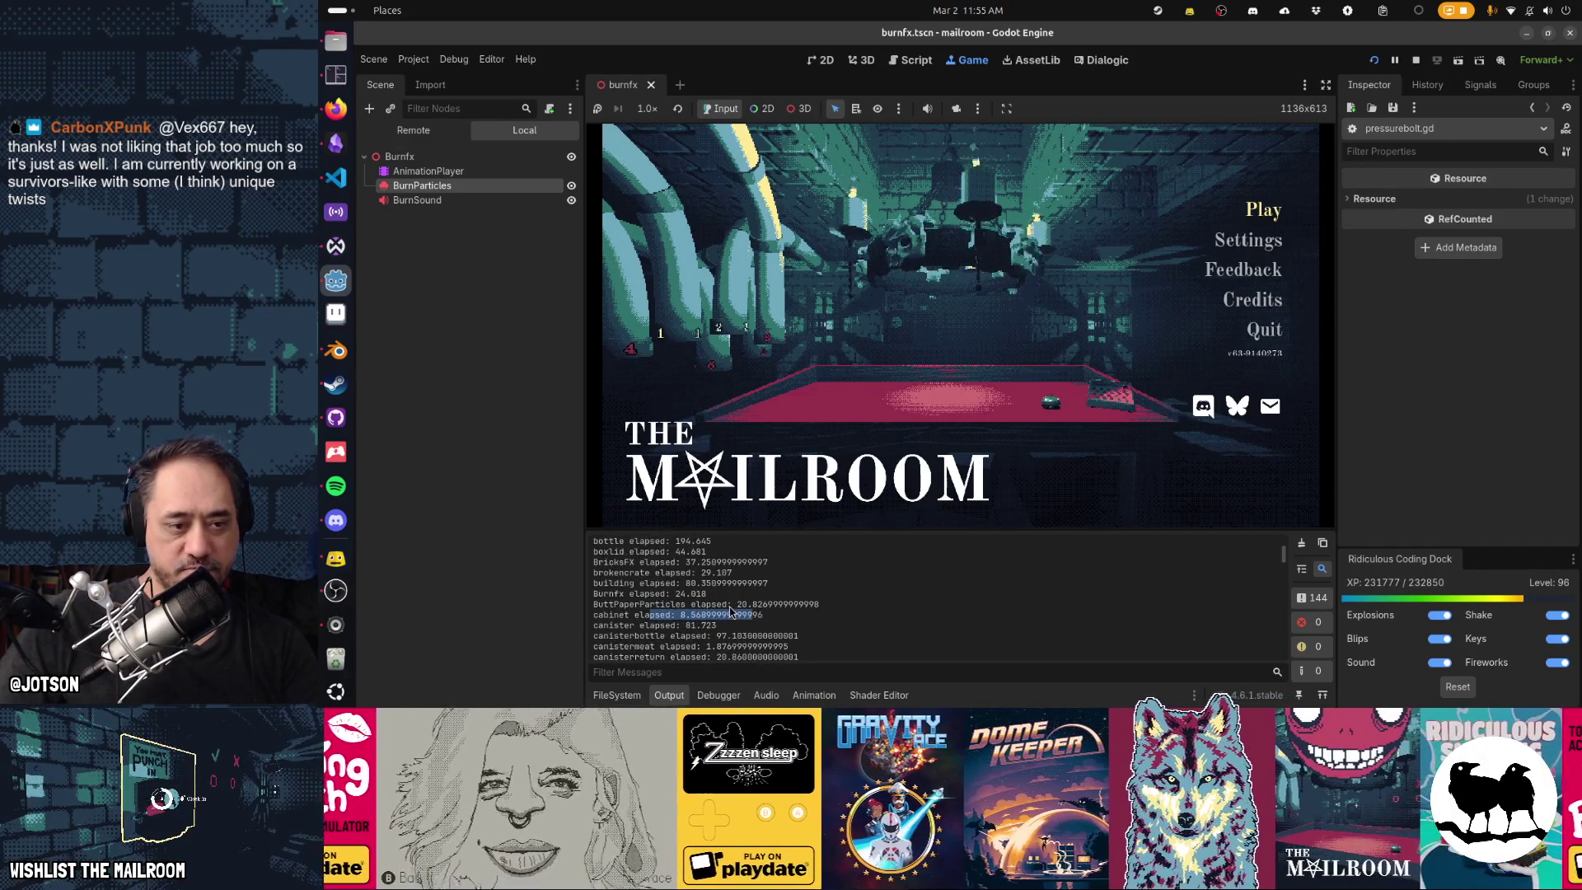
scroll(730, 609, "up", 2)
scroll(727, 616, "up", 2)
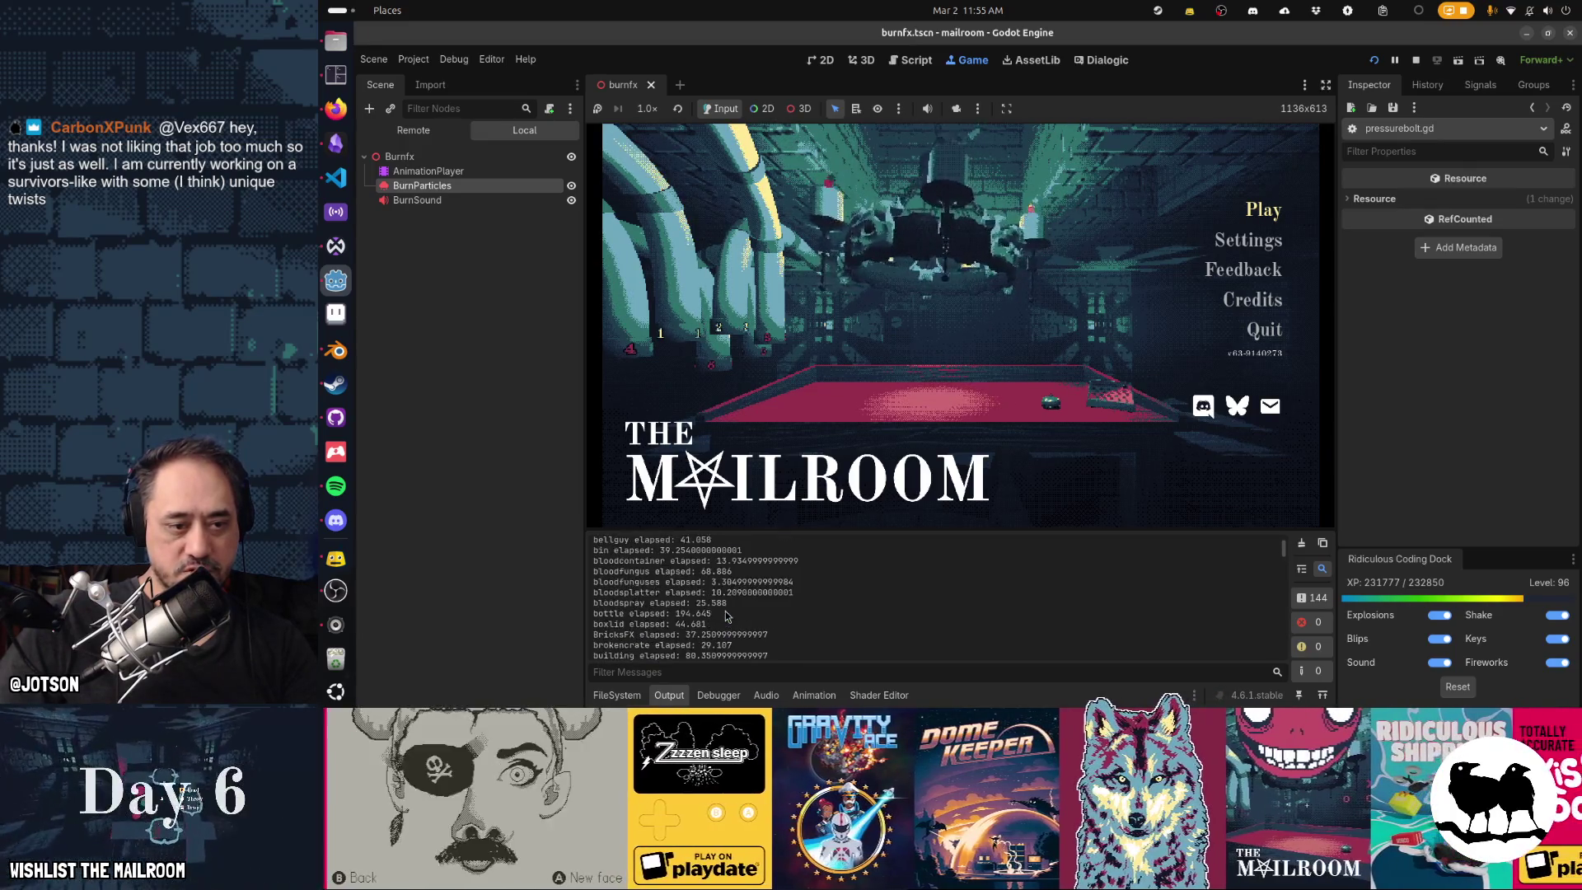
scroll(727, 617, "up", 1)
left_click_drag(659, 596, 752, 596)
scroll(673, 604, "up", 2)
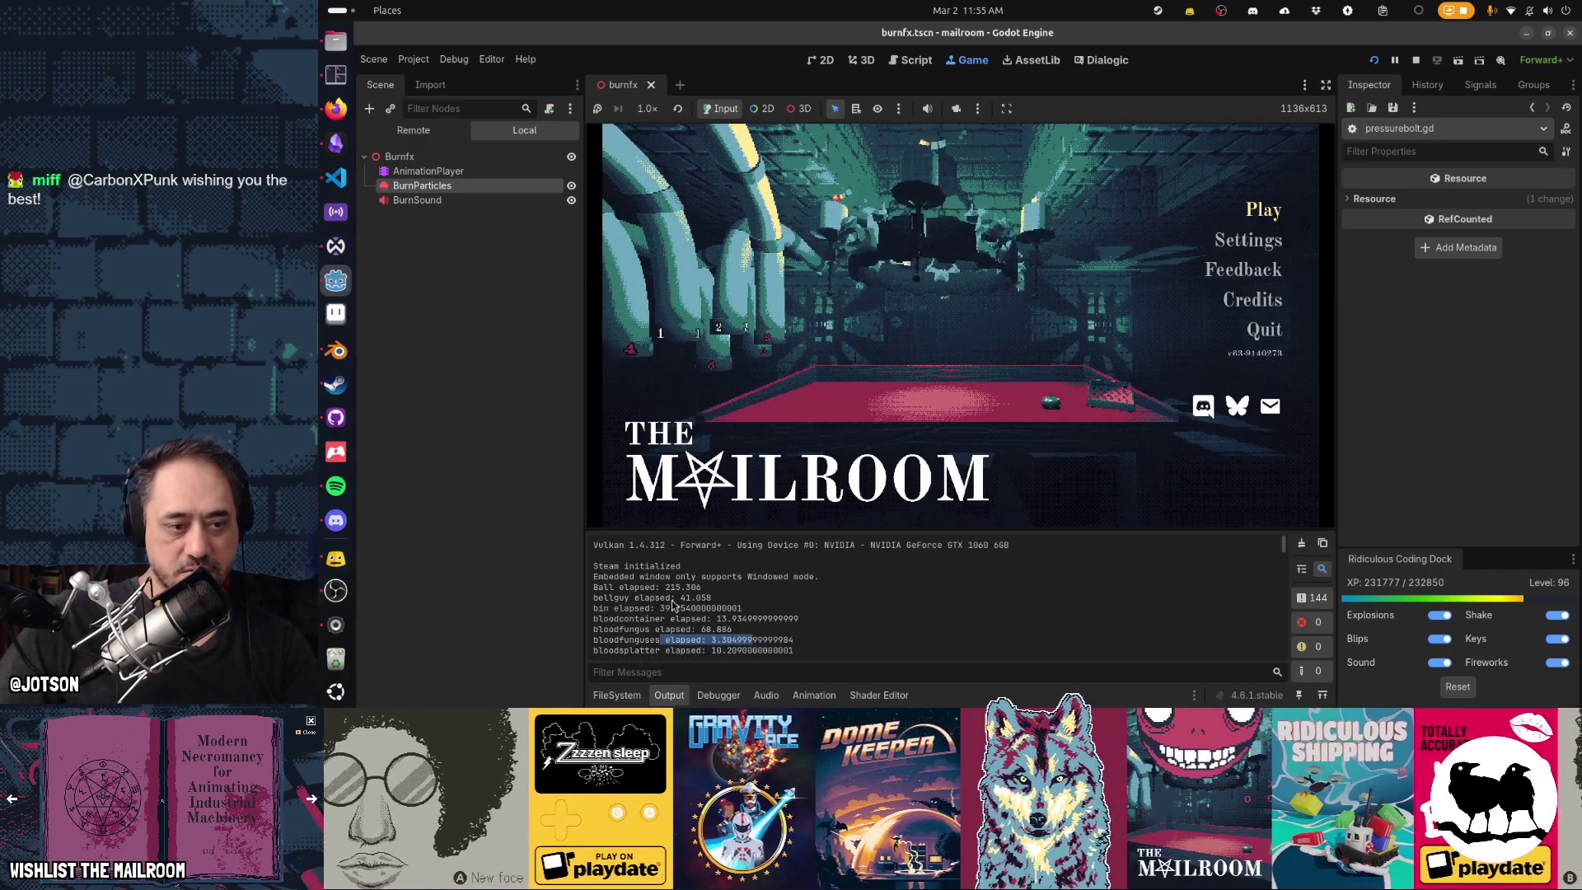
left_click(959, 568)
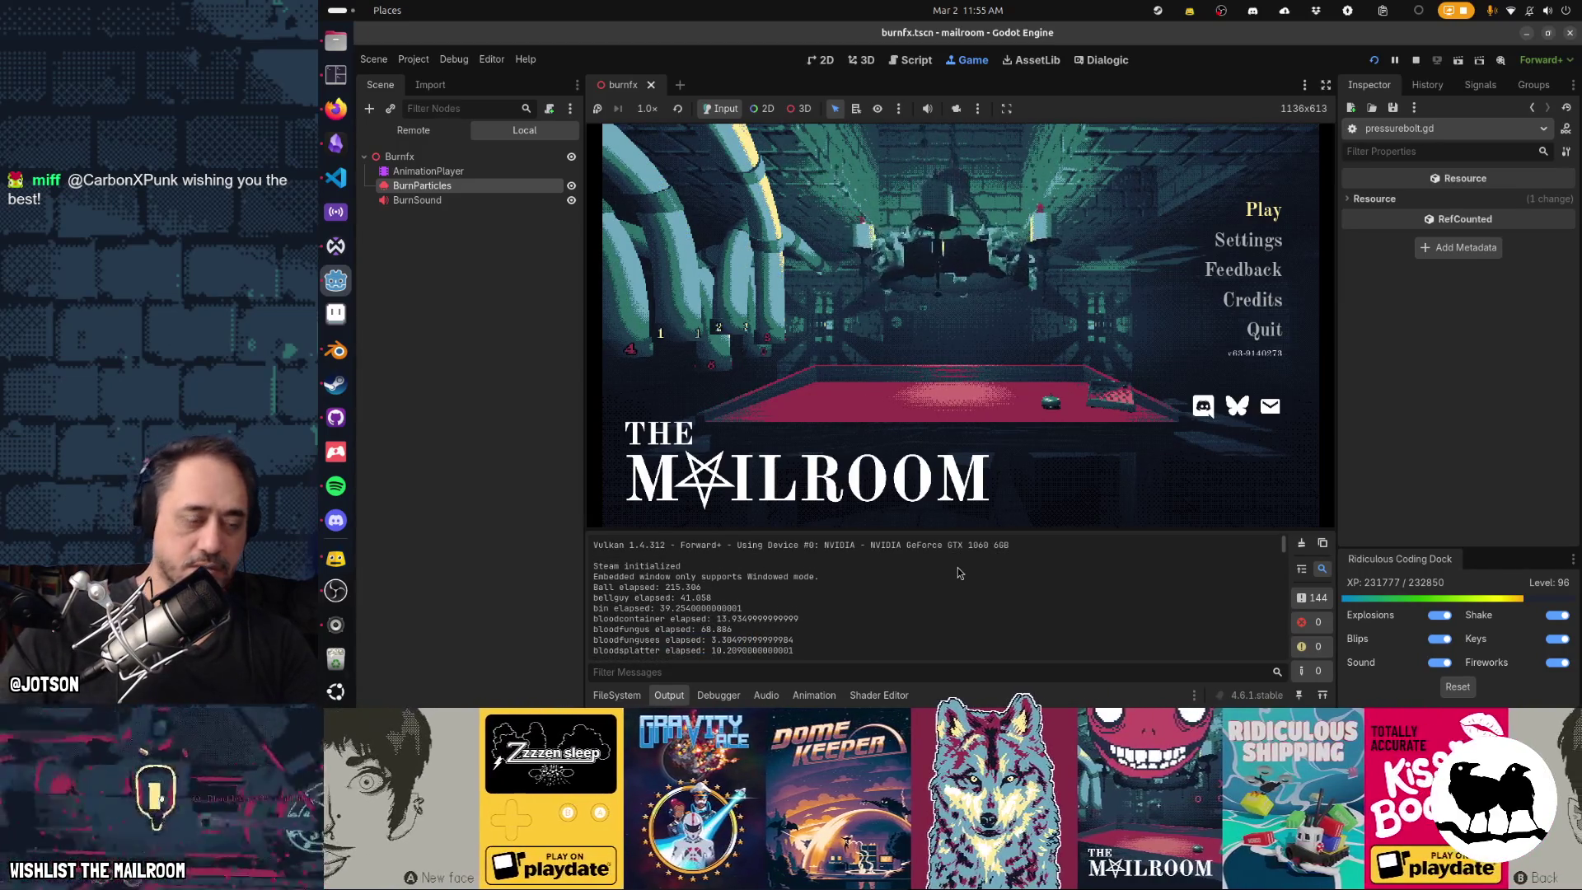
Stop the Mailroom game, returning the editor to the pressurebolt.gd script.
key("F8")
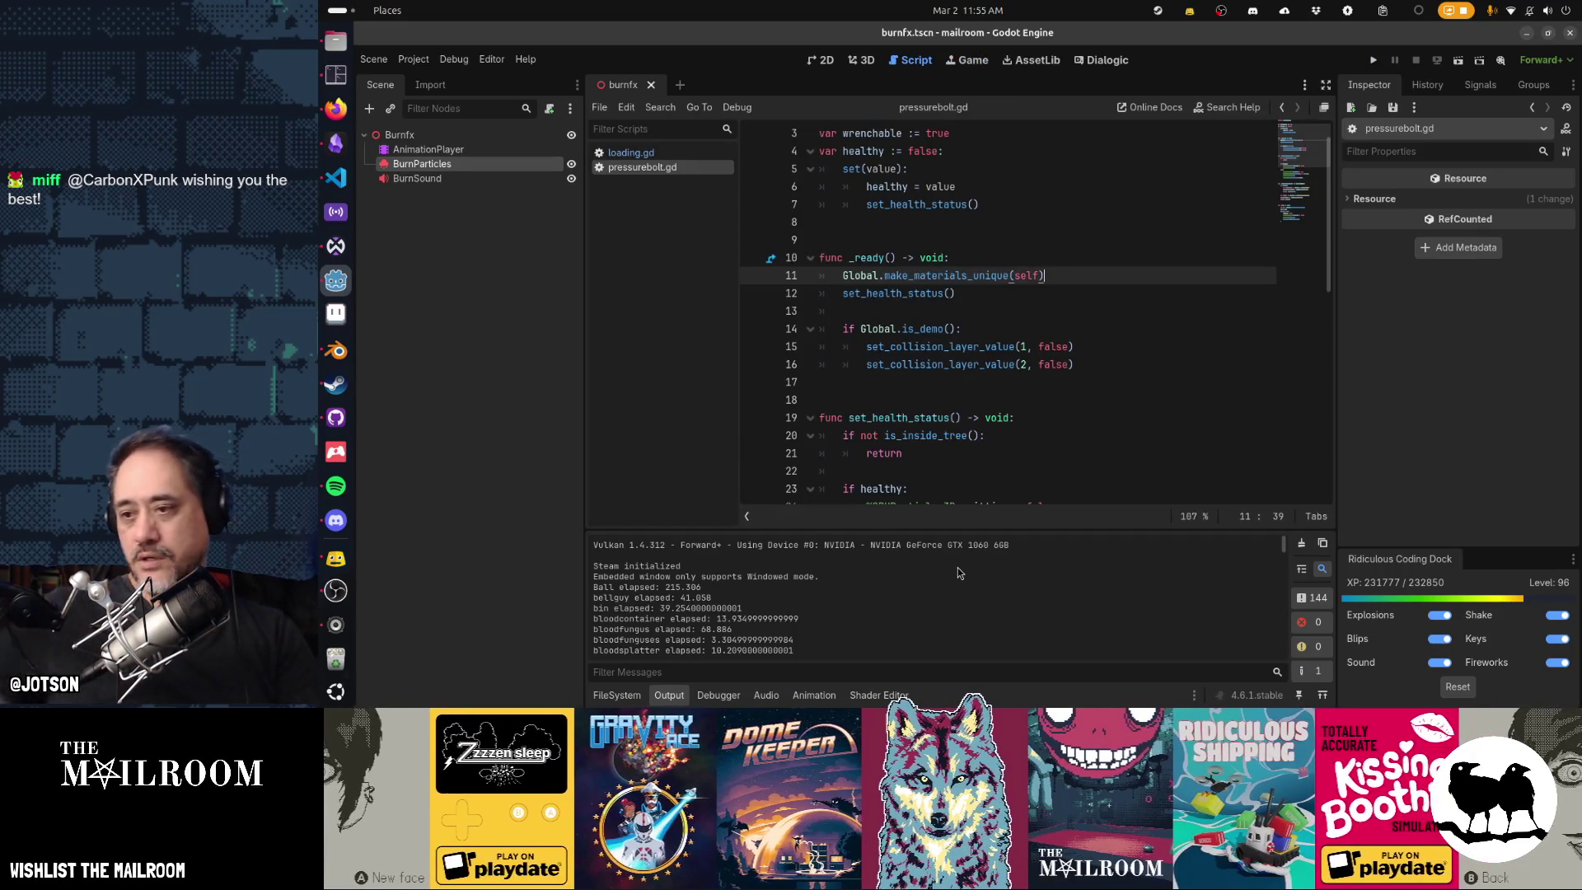